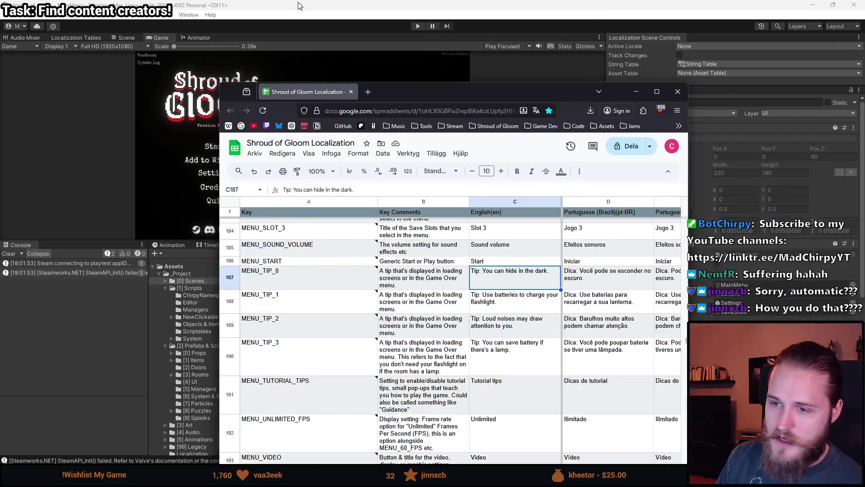
Step: Drag the Shroud of Gloom Localization spreadsheet window off the Unity editor
mouse_move(338, 82)
mouse_down()
mouse_move(337, 48)
mouse_move(394, 137)
mouse_move(340, 79)
mouse_move(0, 54)
mouse_up()
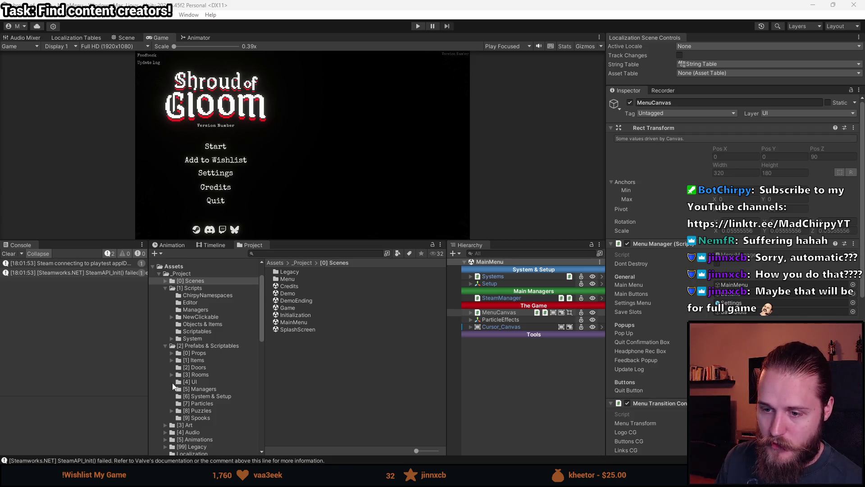
Step: Find the String Table asset, pull its latest translations, then clear the Console log
click(299, 253)
text(string table)
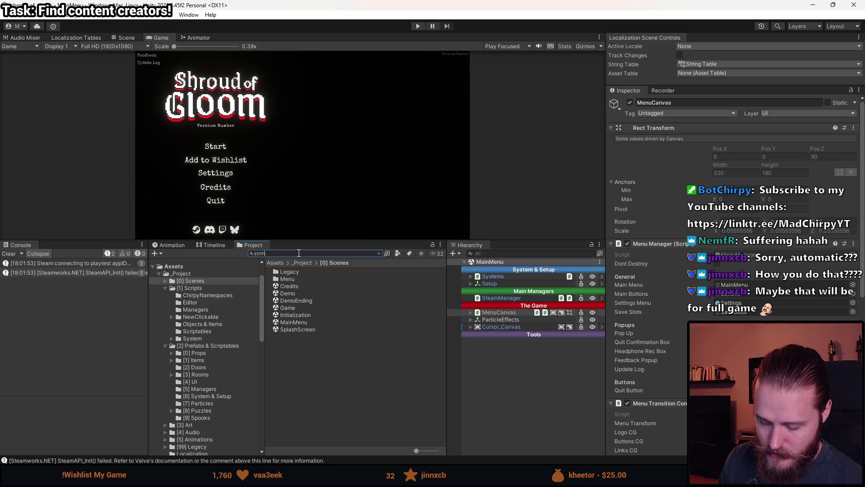
scroll(331, 315, down, 10)
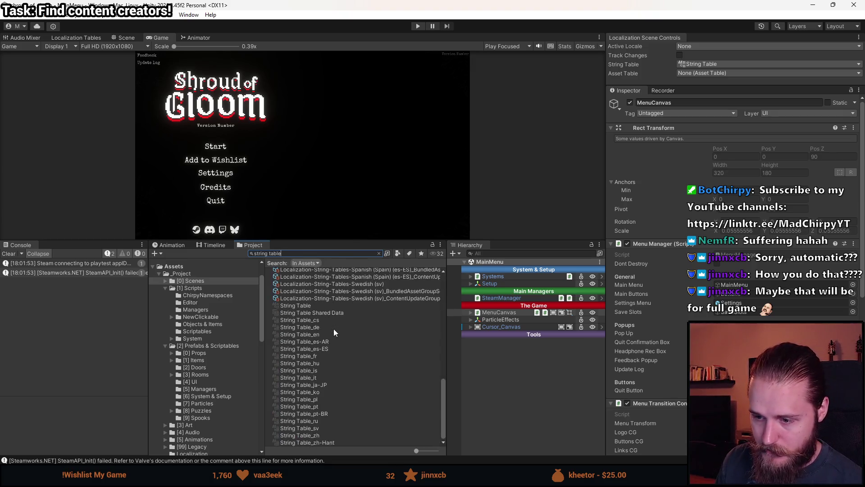
click(299, 306)
scroll(759, 224, down, 5)
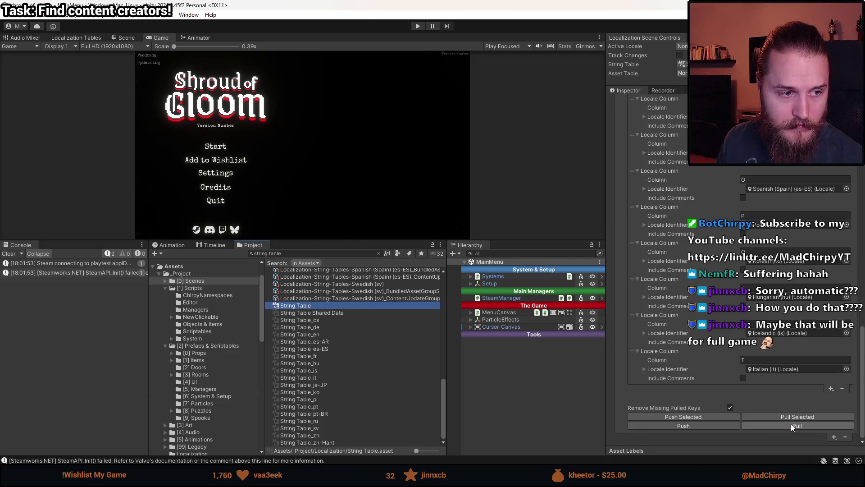
click(799, 427)
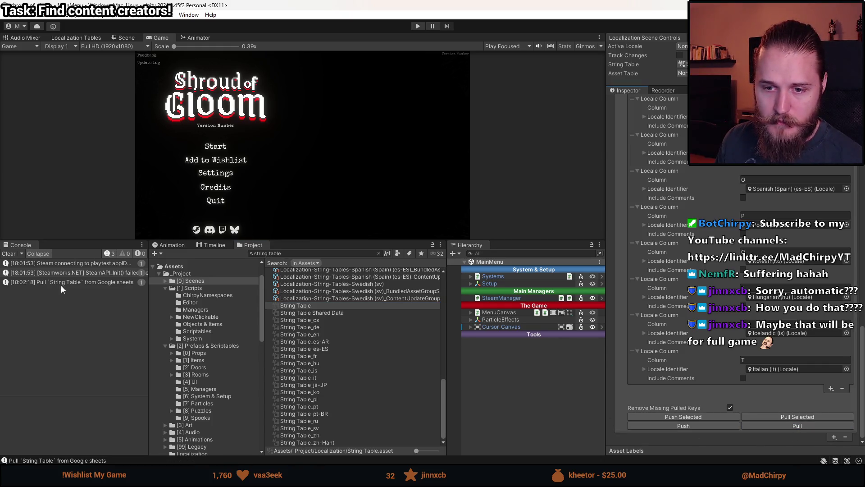
click(44, 282)
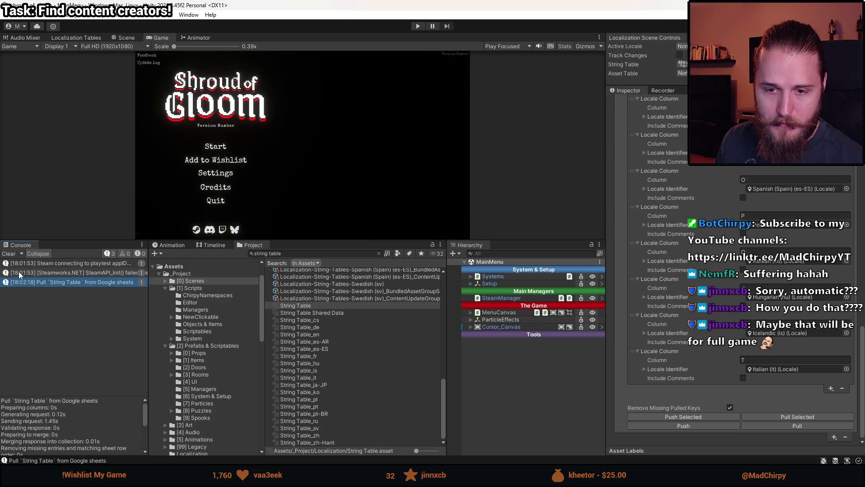
click(8, 254)
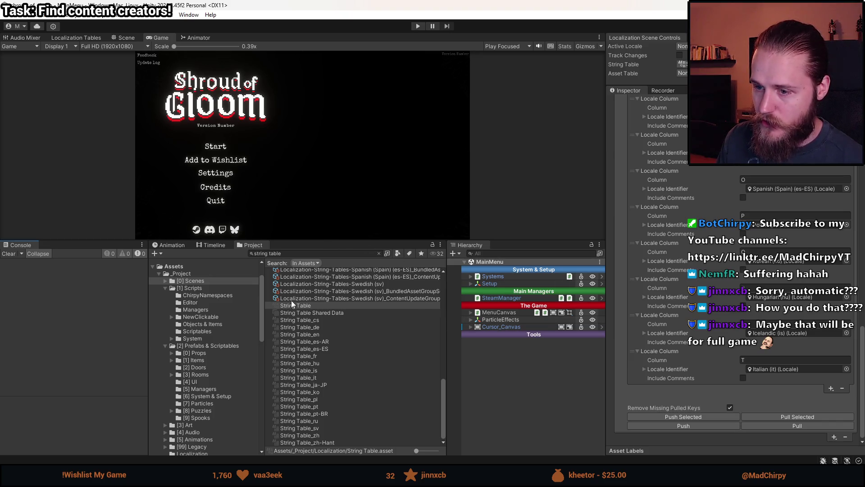
Step: Select MenuCanvas, clear the search, and drag the splitter down to enlarge the Game view
scroll(316, 316, up, 5)
scroll(285, 367, up, 7)
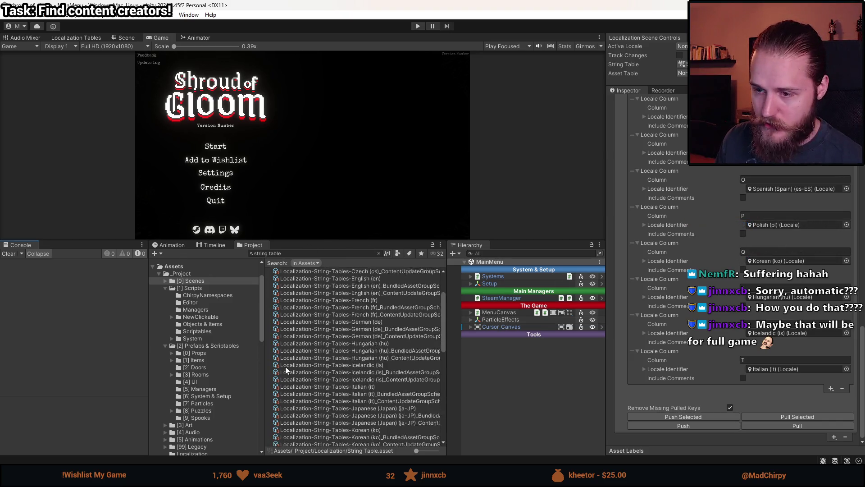
click(499, 312)
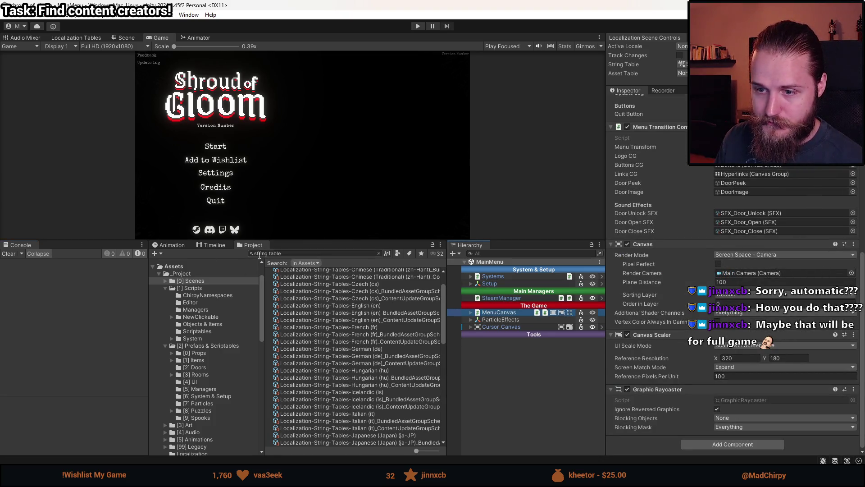
click(192, 280)
drag(297, 240, 297, 398)
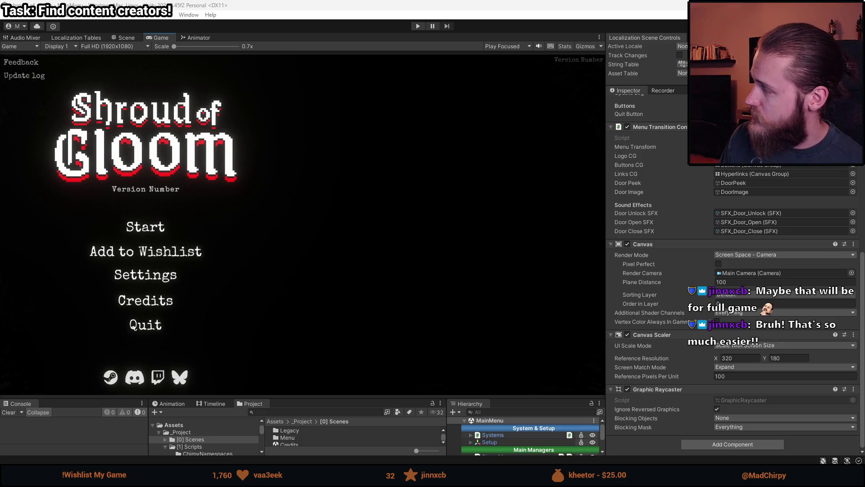
Step: Open the Unity automatic localization tutorial on YouTube and copy its share link
key(alt+Tab)
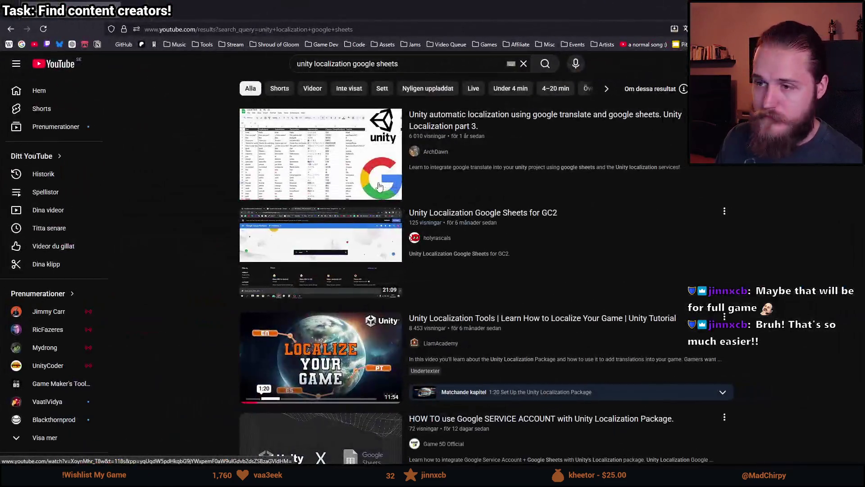
click(311, 347)
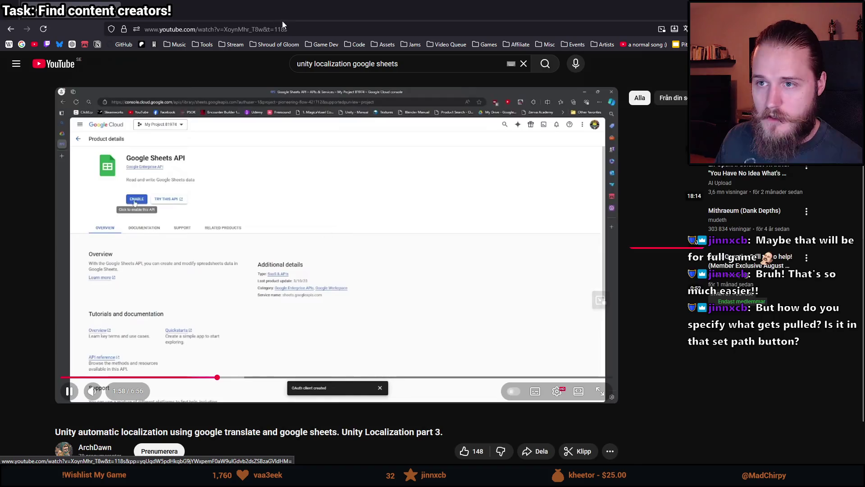
click(312, 259)
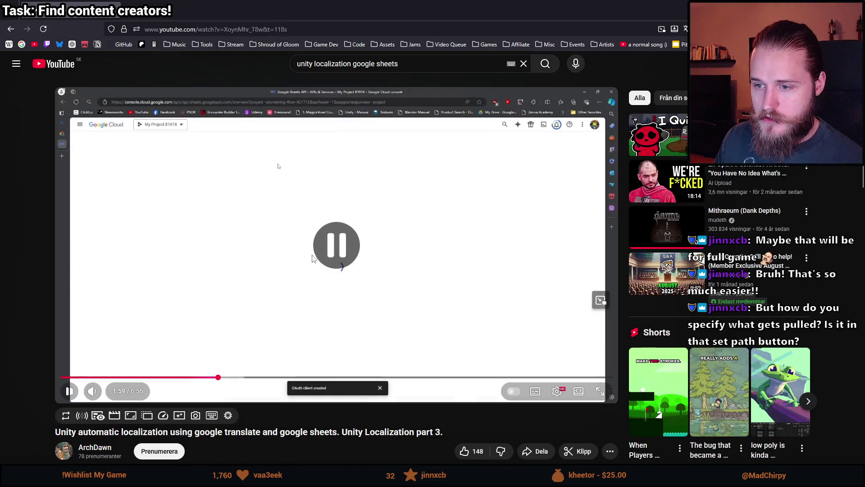
click(528, 451)
click(505, 304)
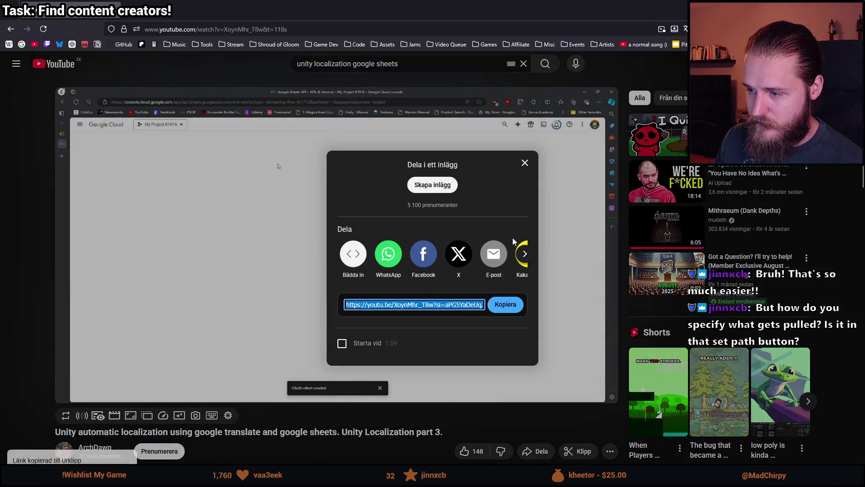
click(524, 163)
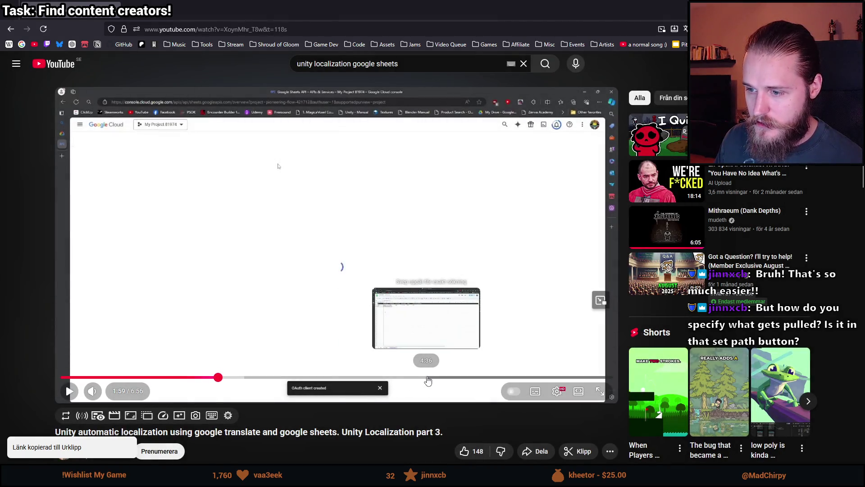
Step: Watch the tutorial from 4:46 to 4:52, then switch back to Unity
click(440, 378)
click(246, 218)
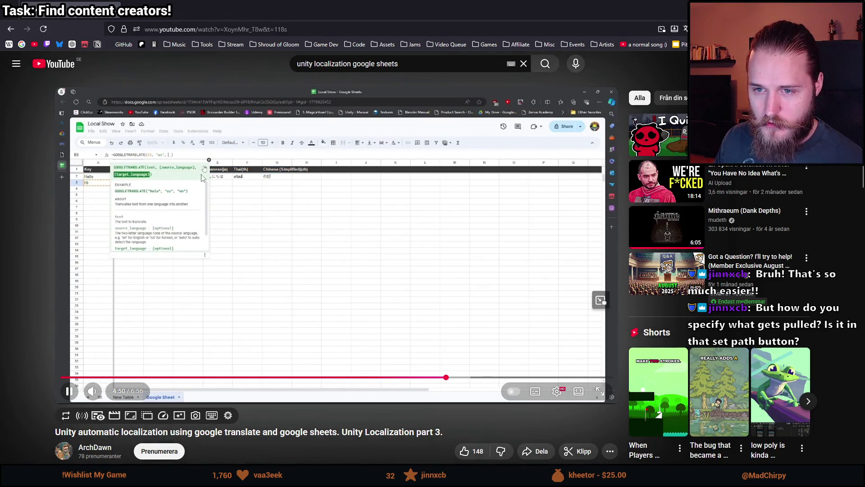
click(222, 241)
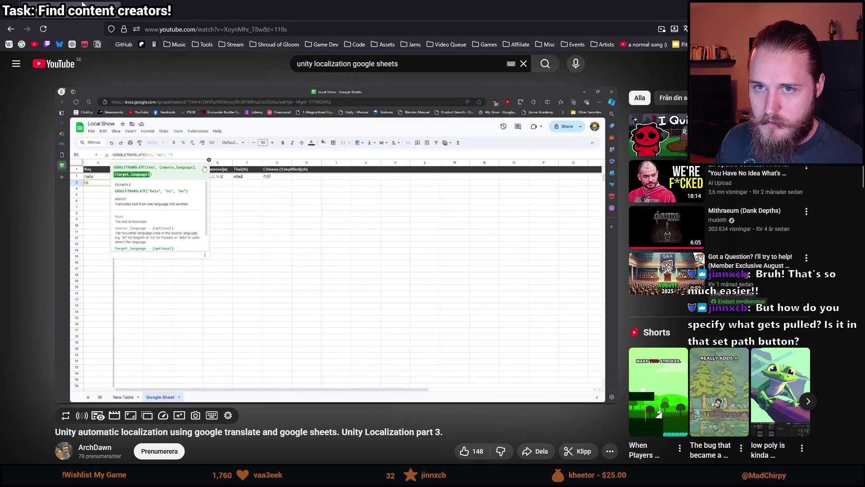
key(alt+Tab)
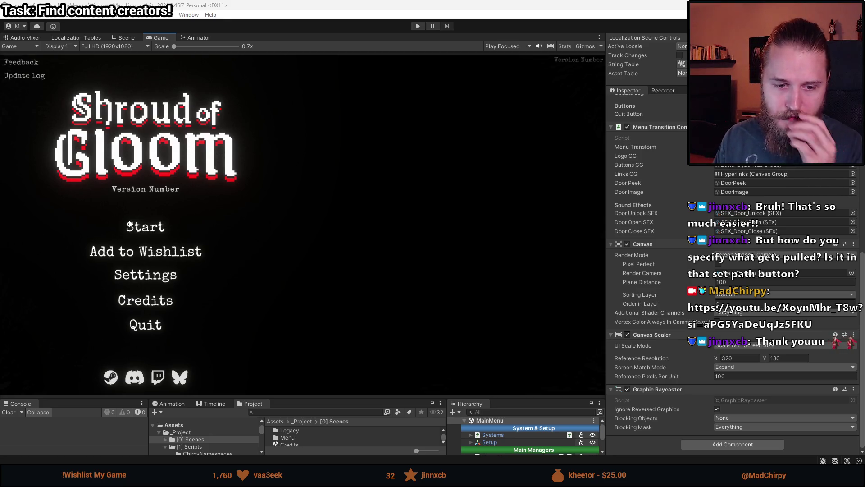
Step: Make the bottom panels taller and select the String Table asset by searching 'string tabl'
scroll(622, 317, up, 1)
drag(338, 397, 334, 318)
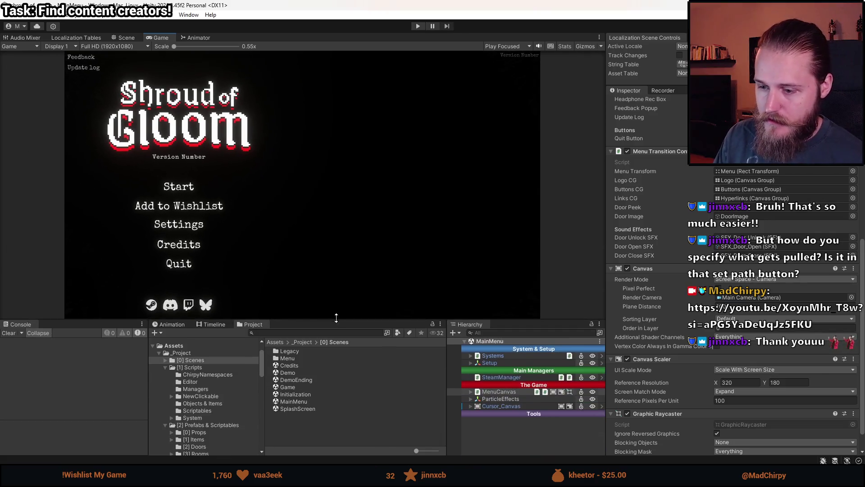
click(310, 333)
text(string ta)
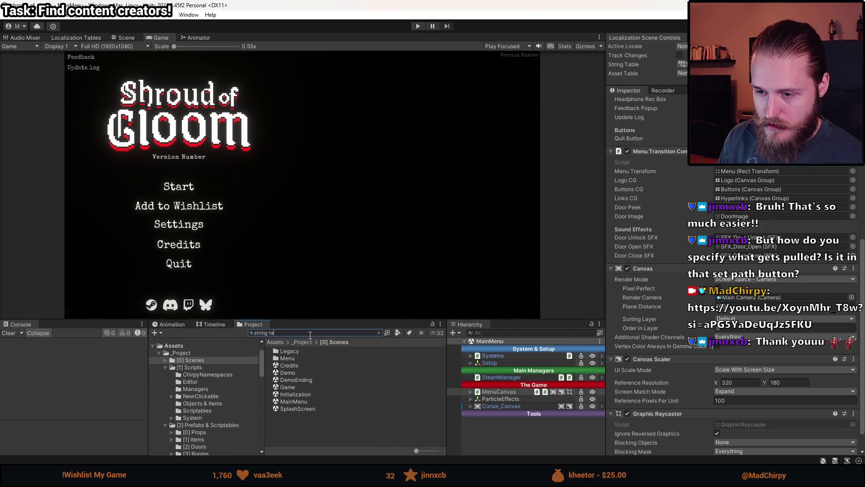
text(bl)
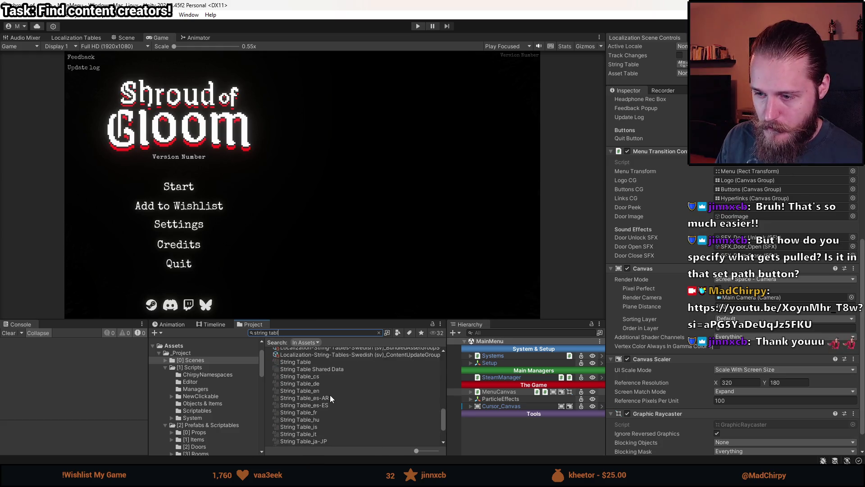
scroll(331, 398, up, 3)
click(315, 416)
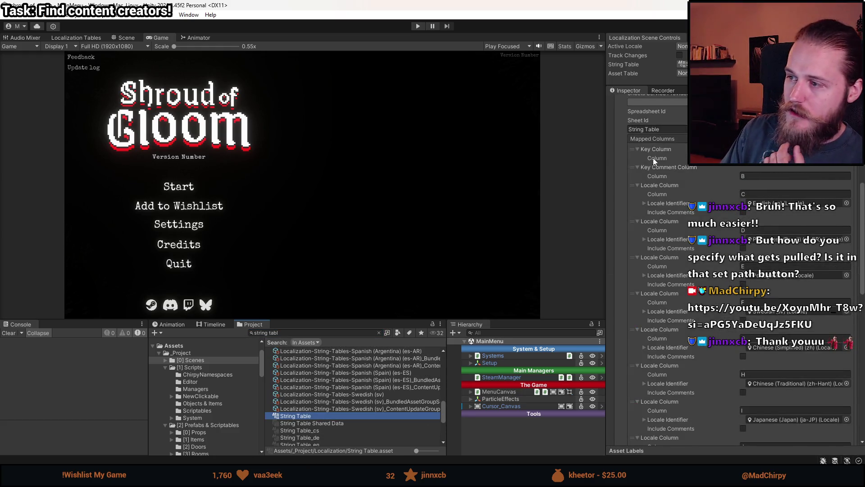
Step: Review the column mappings (C English to J Czech), view Localization Tables, then return to Game
scroll(654, 160, up, 3)
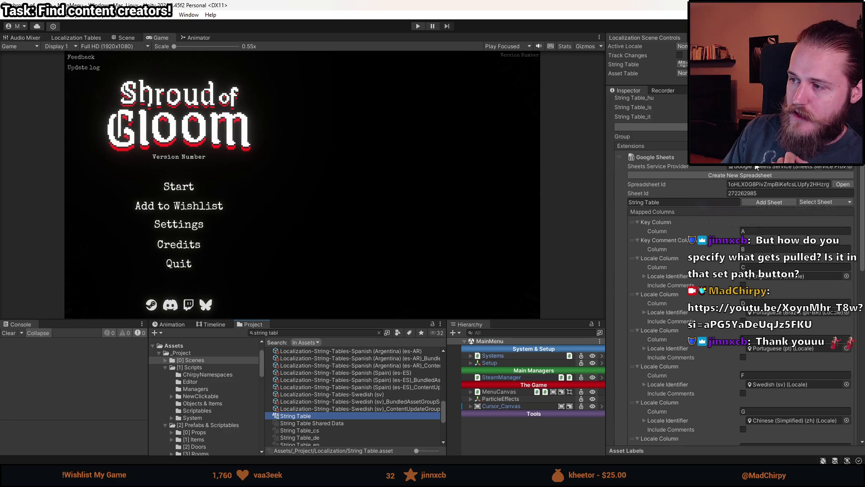
scroll(709, 200, down, 2)
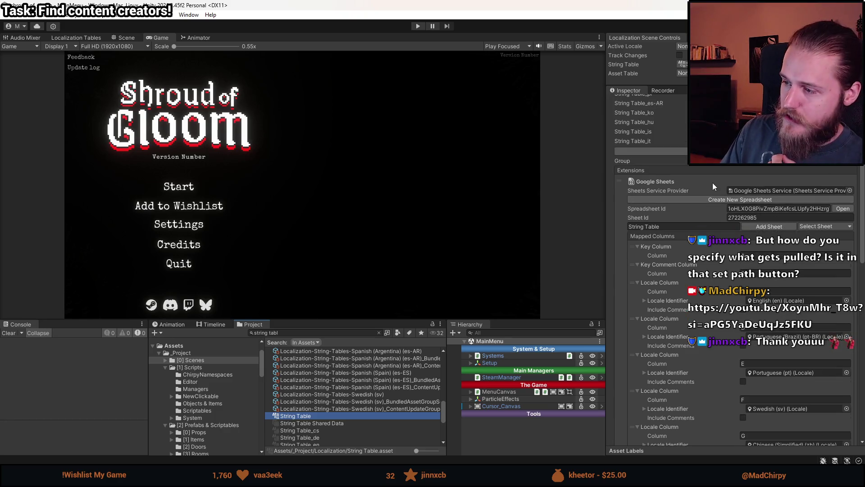
scroll(709, 196, down, 1)
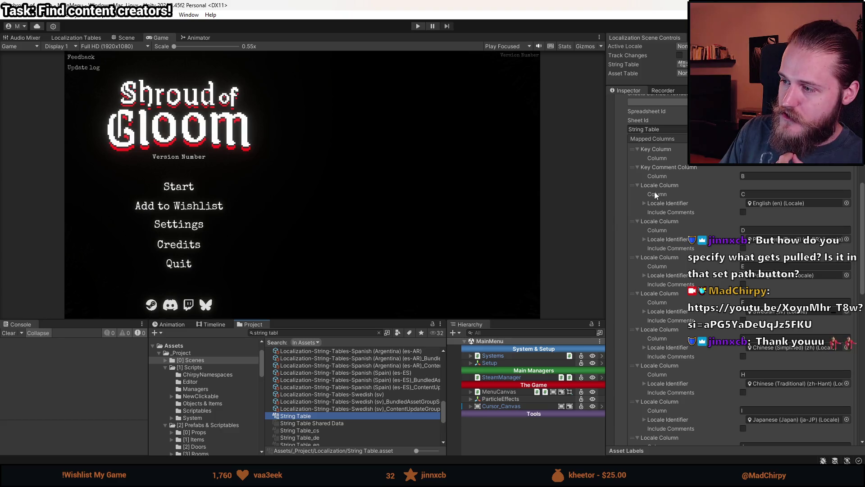
scroll(661, 201, down, 1)
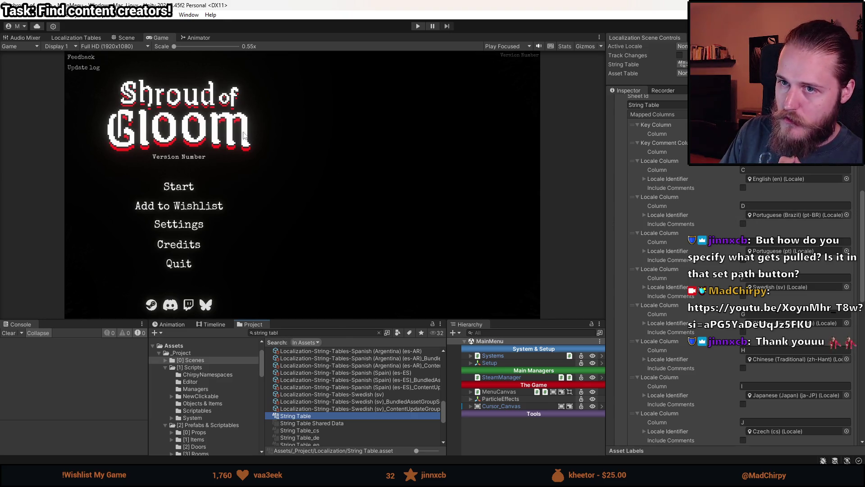
click(95, 40)
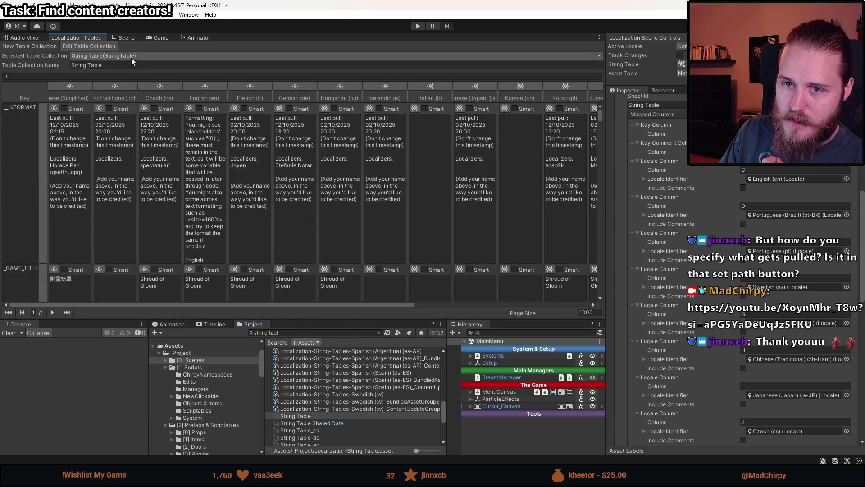
click(156, 39)
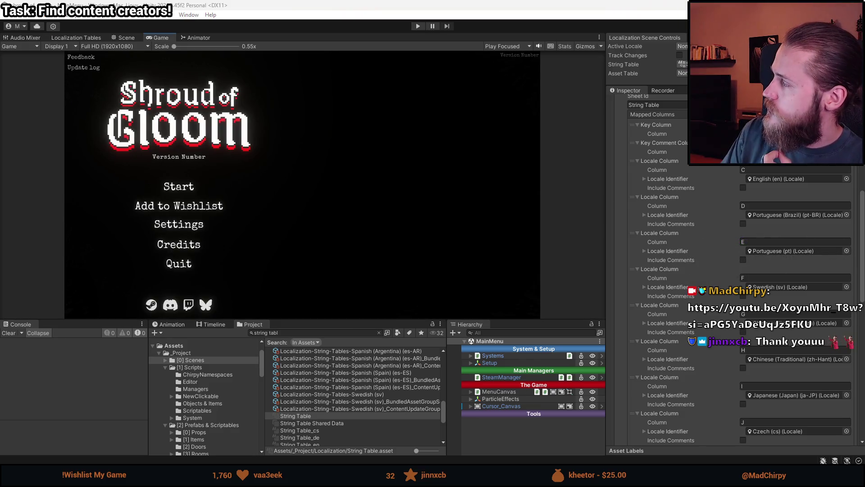
Step: Check the localization spreadsheet in the browser, then switch back to Unity
key(alt+Tab)
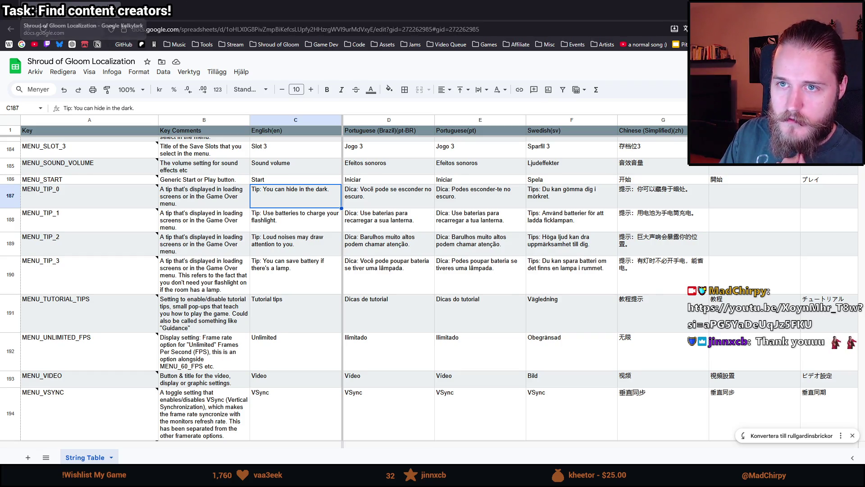
key(alt+Tab)
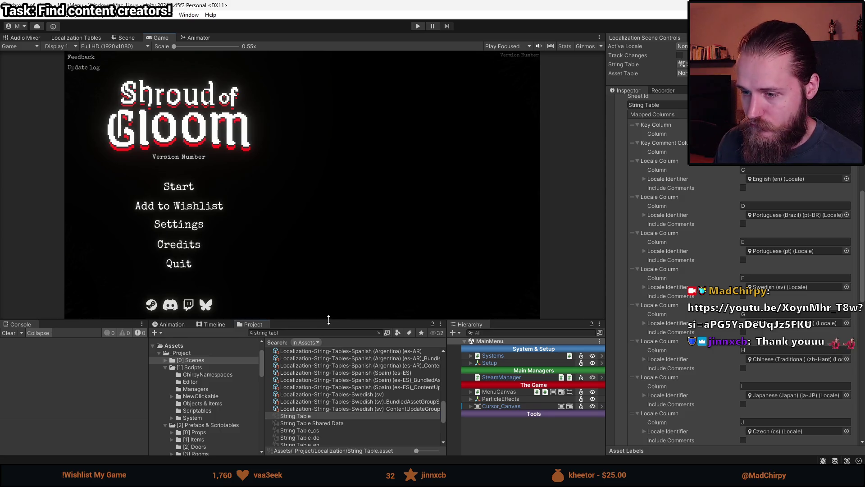
Step: Expand MenuCanvas > Menu > Settings and open the SettingsUI prefab in context
mouse_move(328, 319)
mouse_down()
mouse_move(319, 350)
mouse_move(330, 347)
mouse_up()
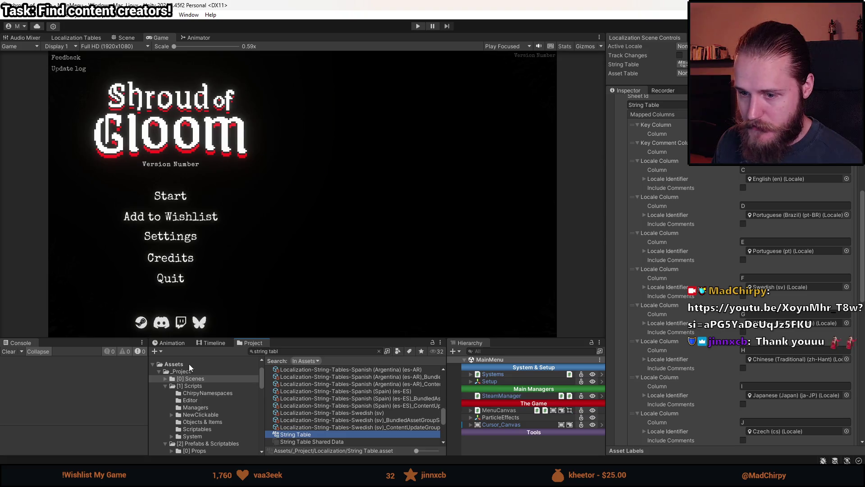
click(197, 379)
click(471, 410)
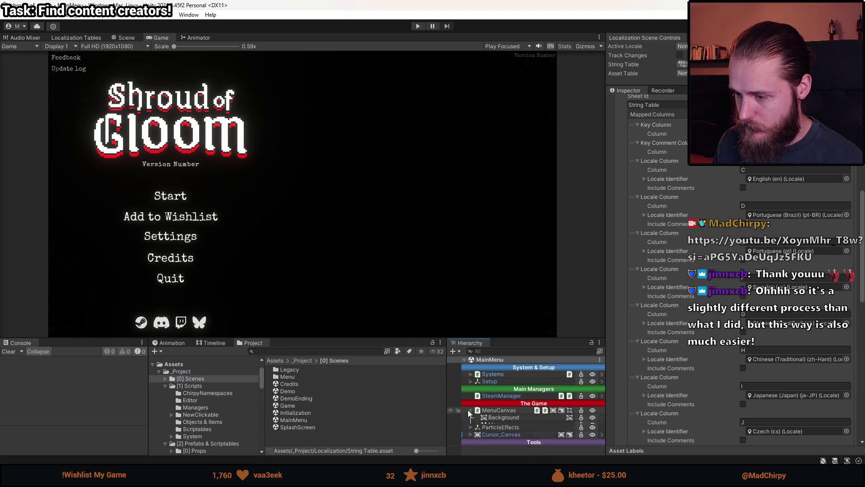
click(477, 423)
scroll(496, 422, down, 2)
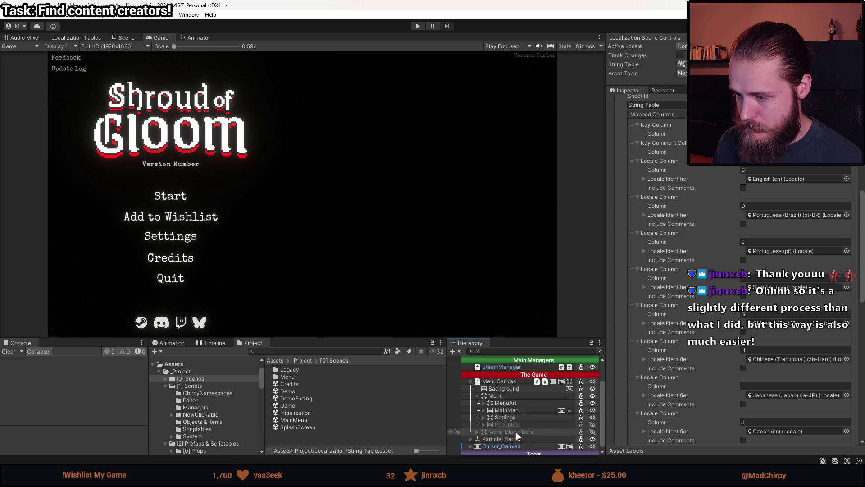
click(508, 420)
click(484, 418)
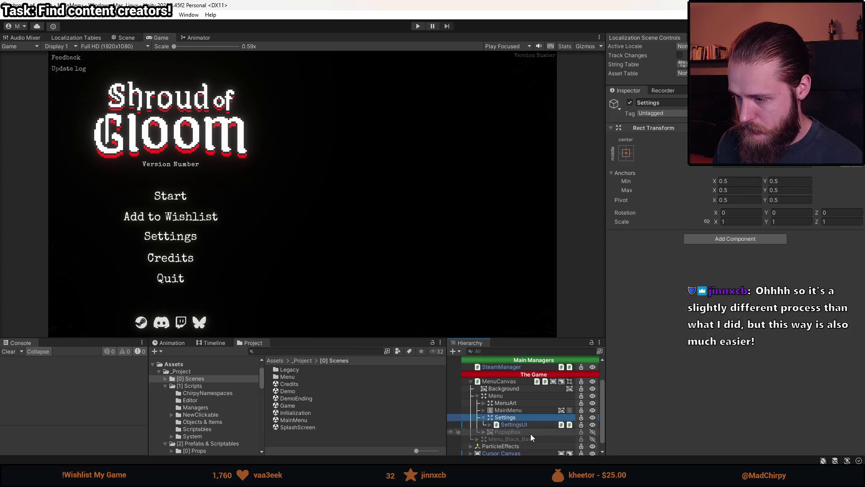
click(529, 427)
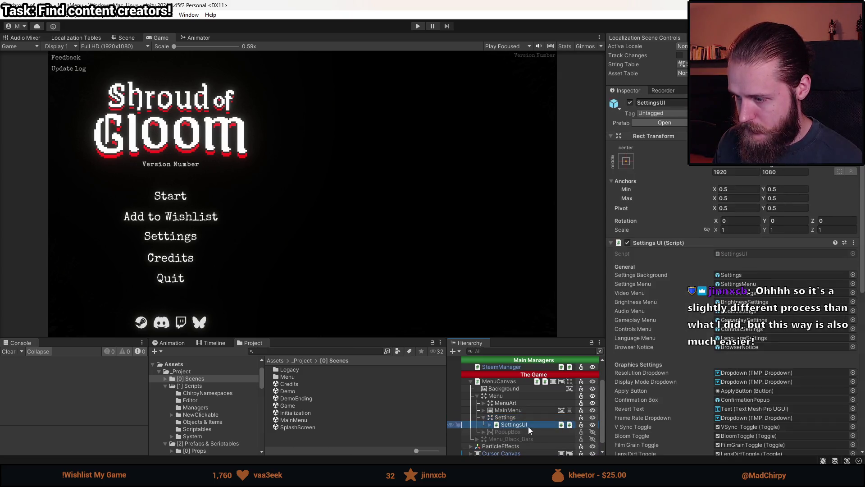
click(599, 423)
Step: In the Scene view, deactivate SettingsMenu and activate the LanguageSettings panel
click(536, 393)
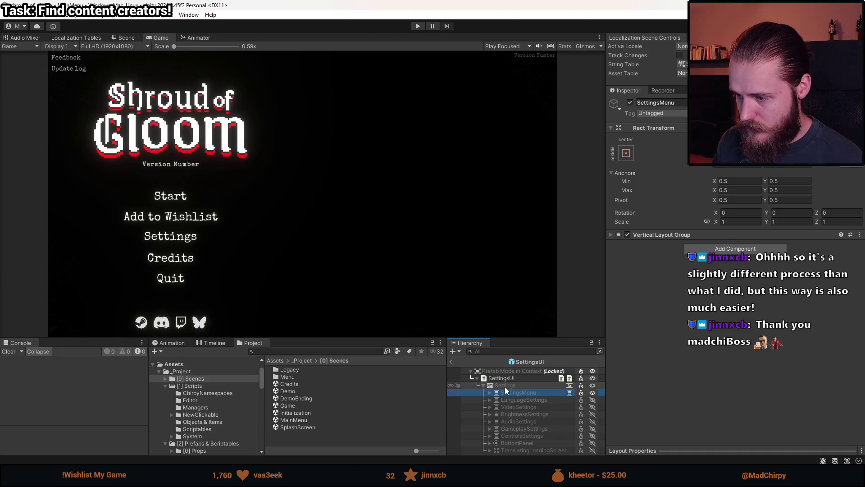
click(126, 38)
scroll(343, 223, down, 2)
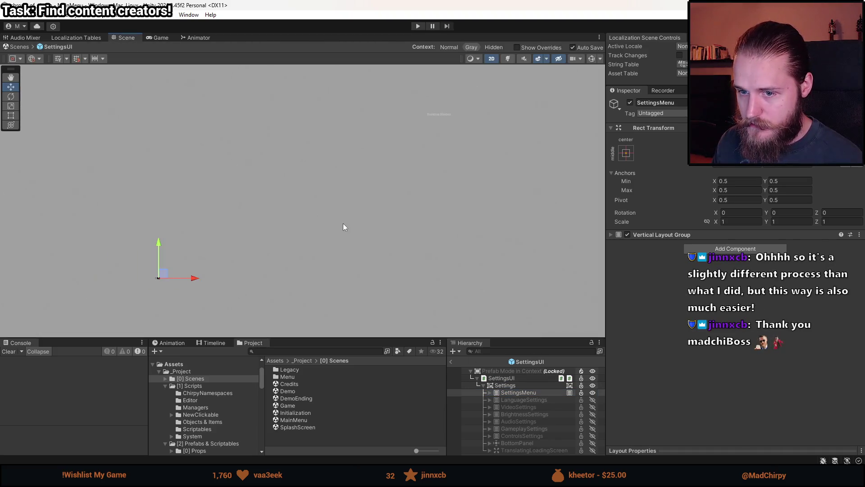
click(523, 393)
key(alt+shift+a)
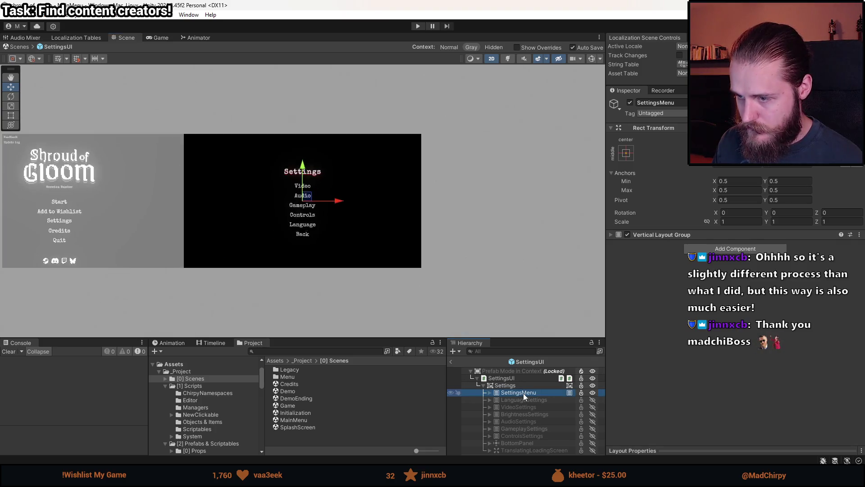
key(shift+a)
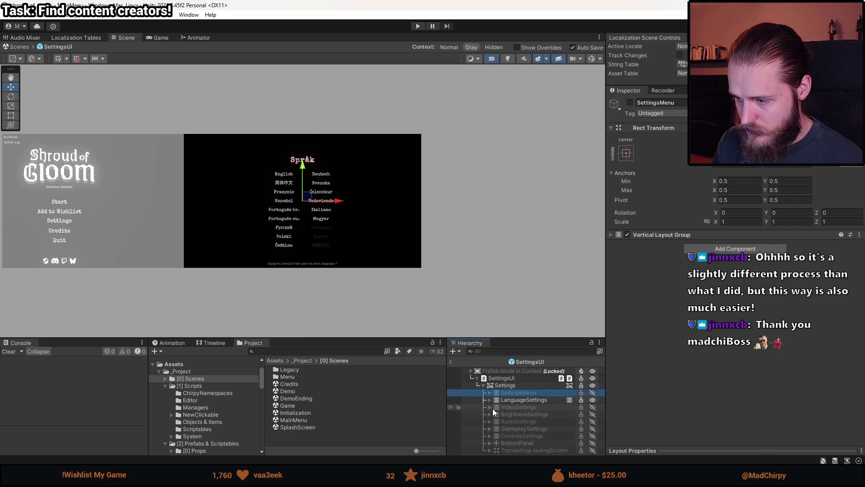
Step: Expand VideoSettings and select its Back object
click(490, 407)
scroll(522, 426, down, 3)
click(520, 408)
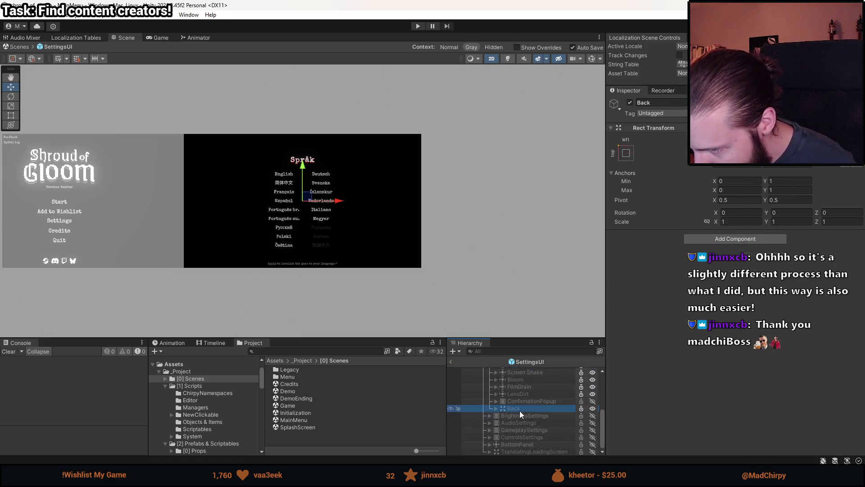
scroll(521, 420, up, 5)
Step: Paste the copied Back object as a child of LanguageSettings
click(490, 407)
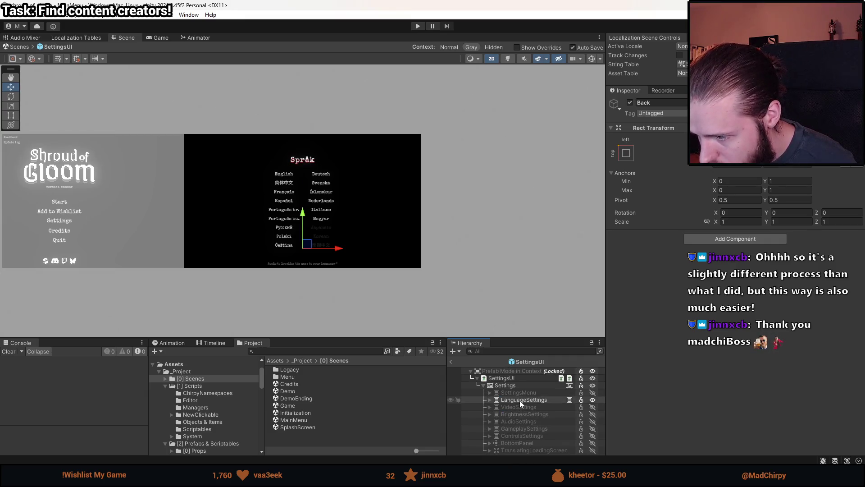
right_click(521, 400)
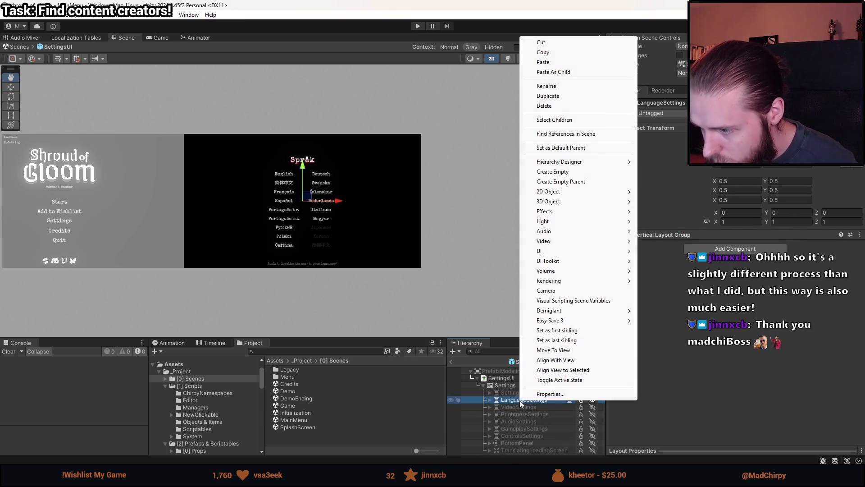
click(567, 74)
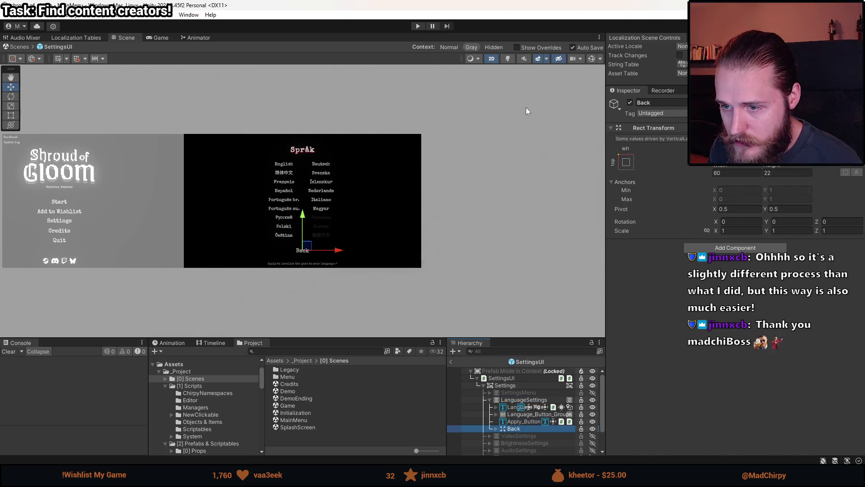
scroll(297, 215, up, 3)
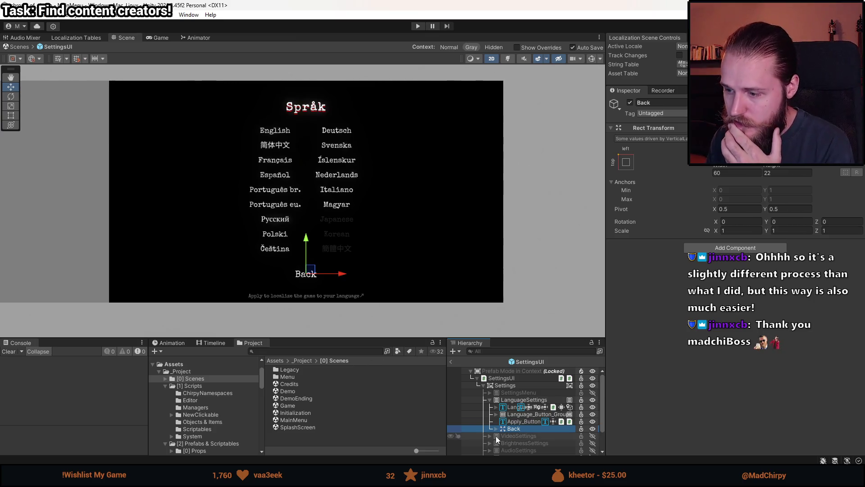
Step: Inspect the new Back object's BackButton to confirm its MENU_BACK entry
click(517, 400)
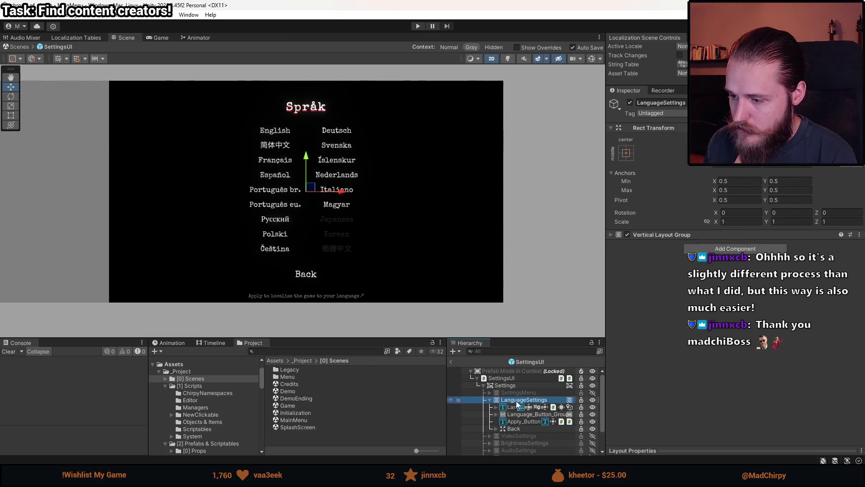
click(513, 430)
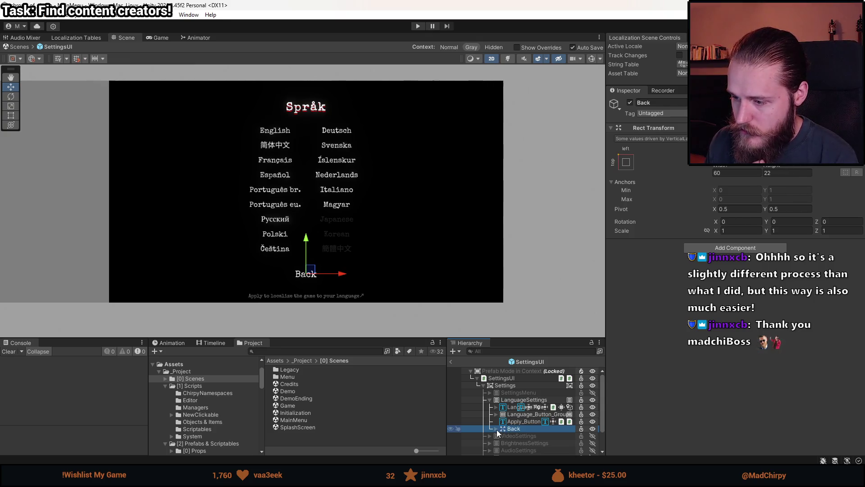
click(497, 429)
click(528, 437)
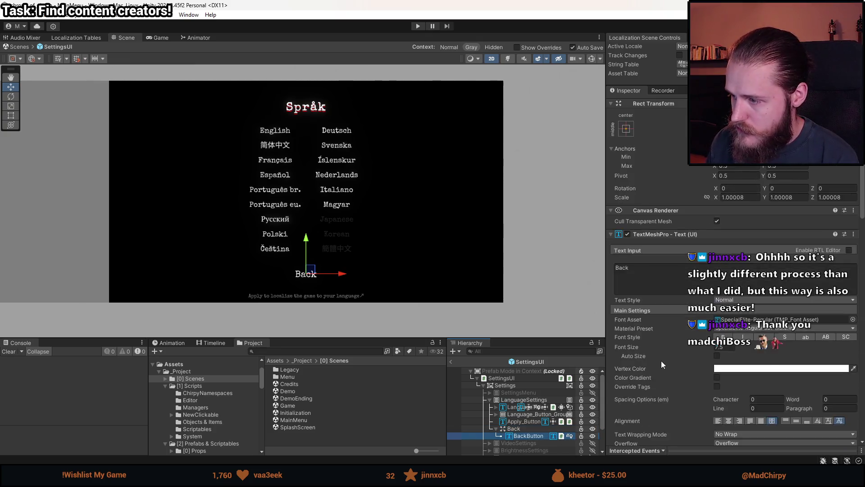
scroll(661, 360, down, 10)
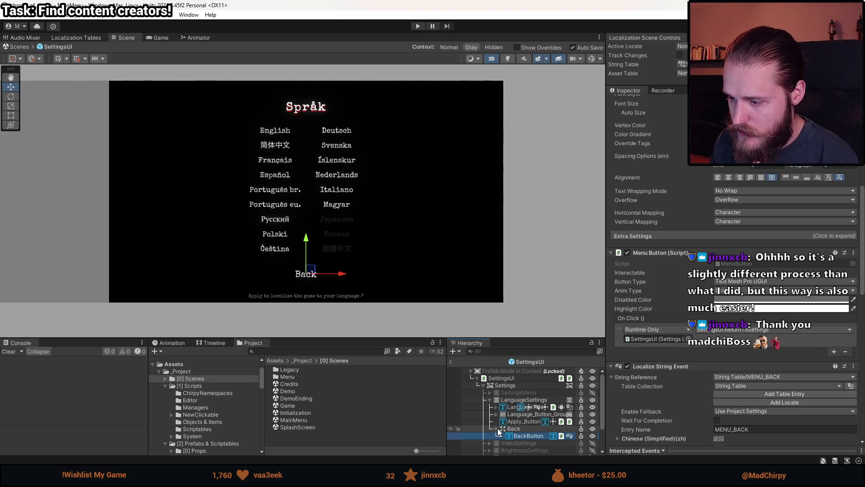
click(496, 429)
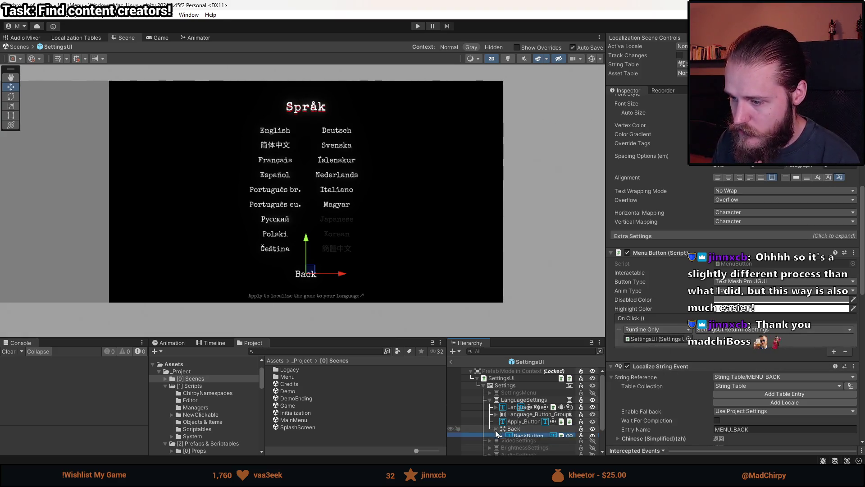
Step: Hide LanguageSettings, re-enable SettingsMenu, and deactivate the Settings object
click(489, 400)
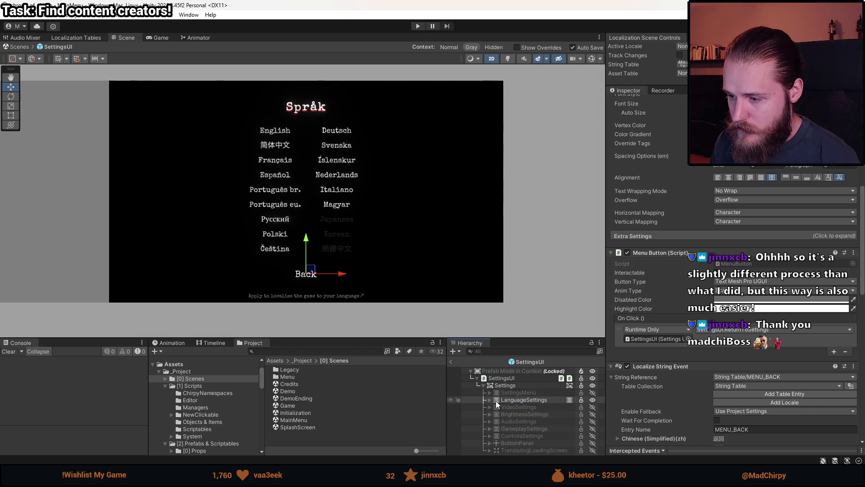
click(519, 398)
click(520, 393)
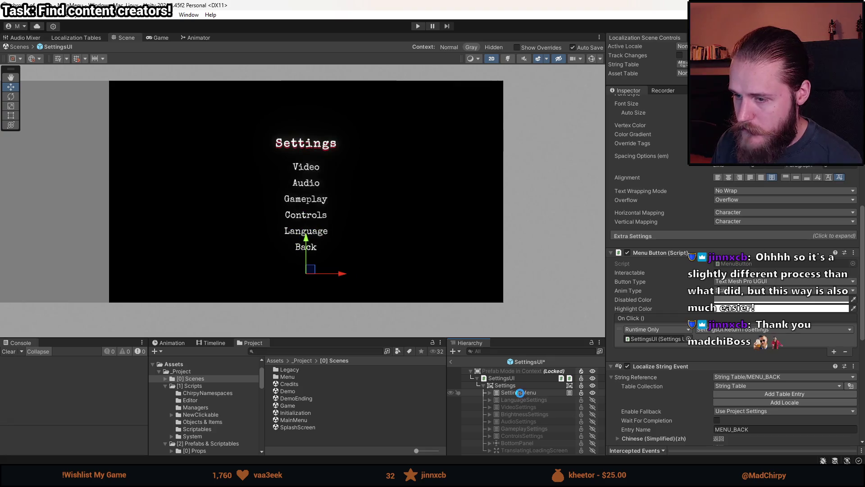
click(503, 387)
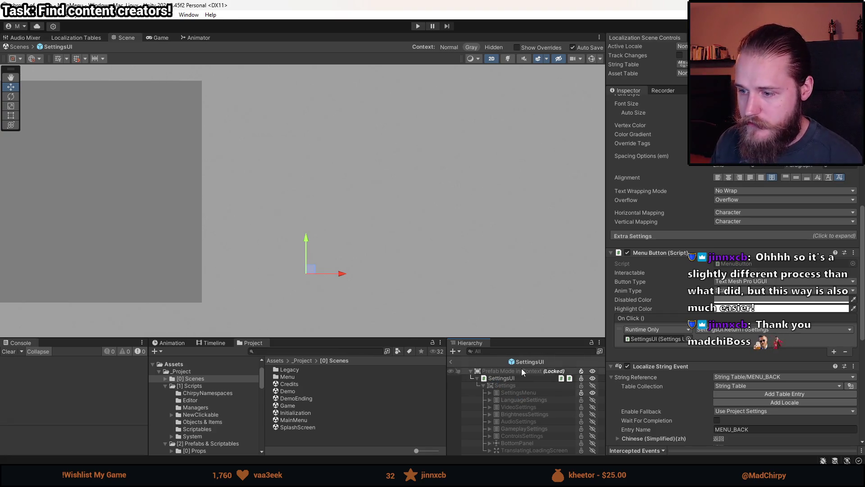
Step: Enter Play mode and test opening and leaving the Language page from Settings
click(454, 362)
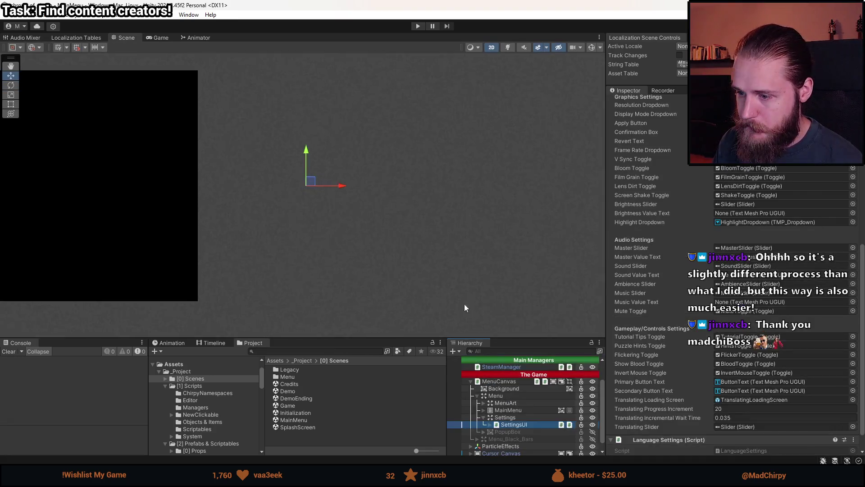
click(416, 28)
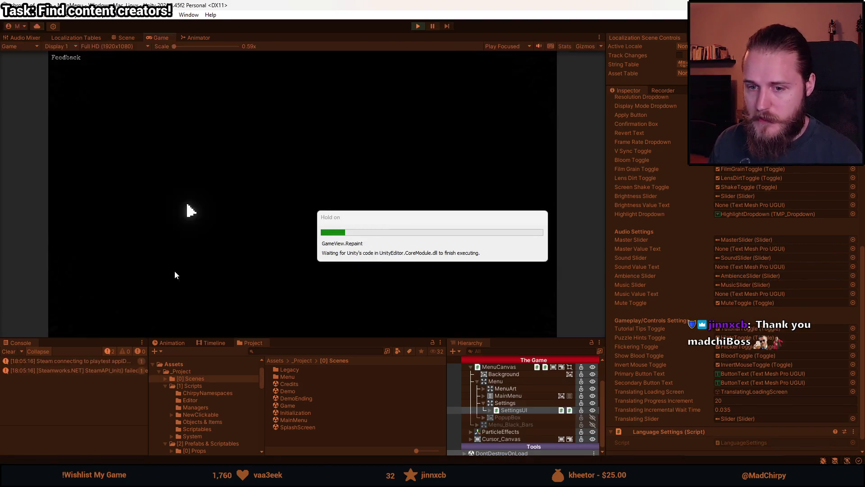
click(182, 241)
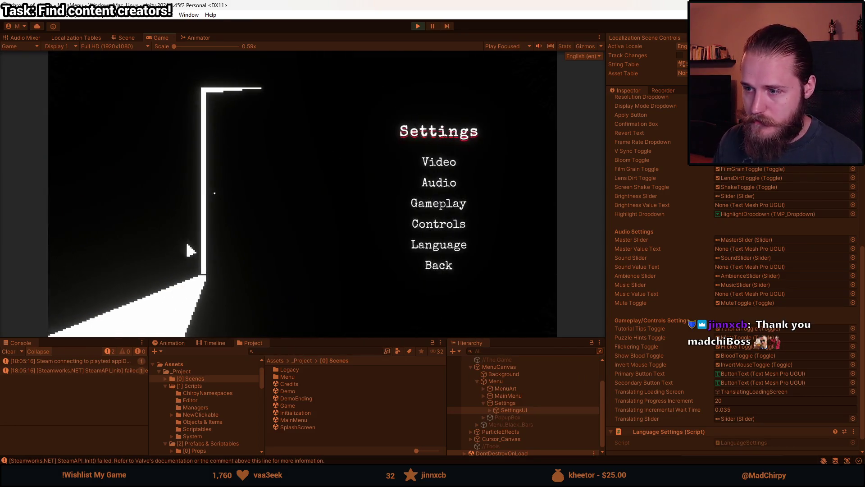
click(448, 246)
click(431, 303)
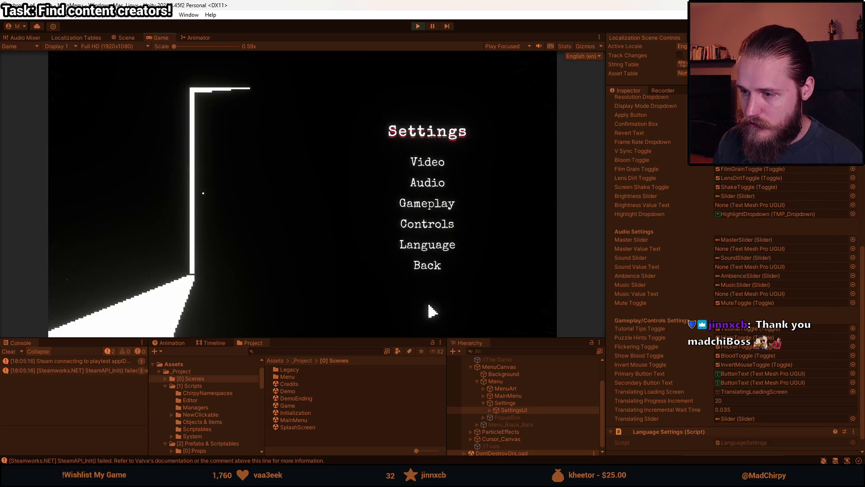
click(430, 245)
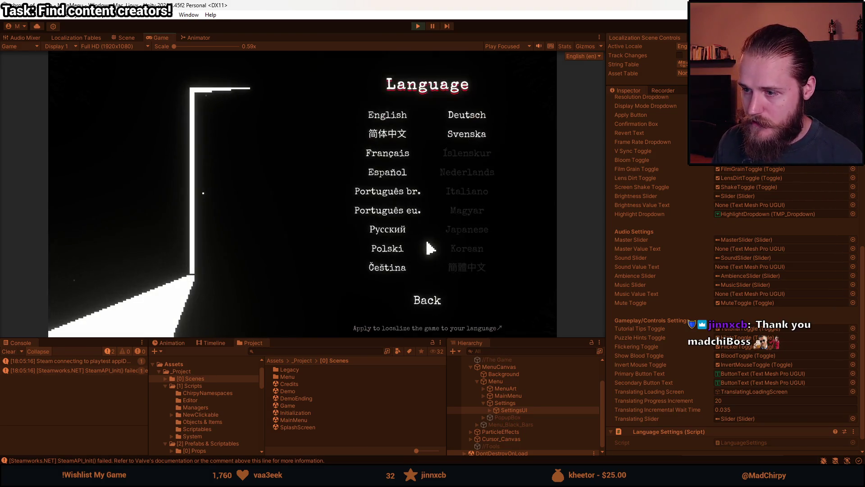
click(429, 307)
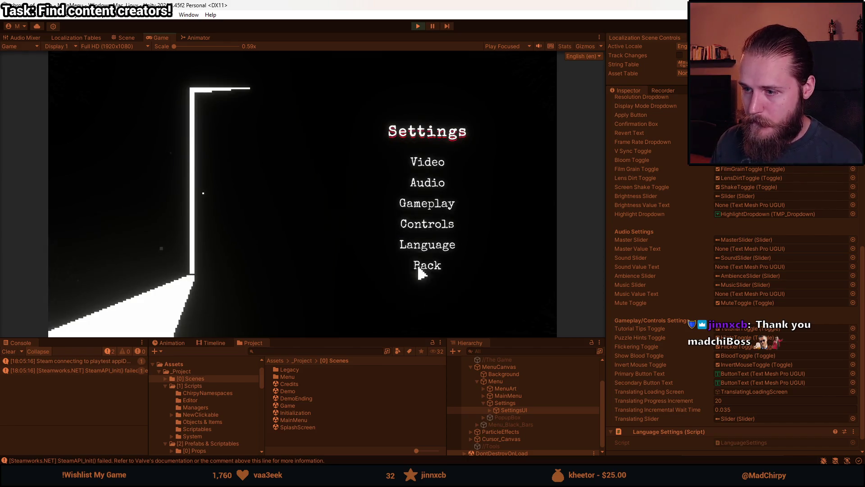
Step: Visit the Controls, Audio and Video settings pages and return from each
click(428, 224)
click(428, 280)
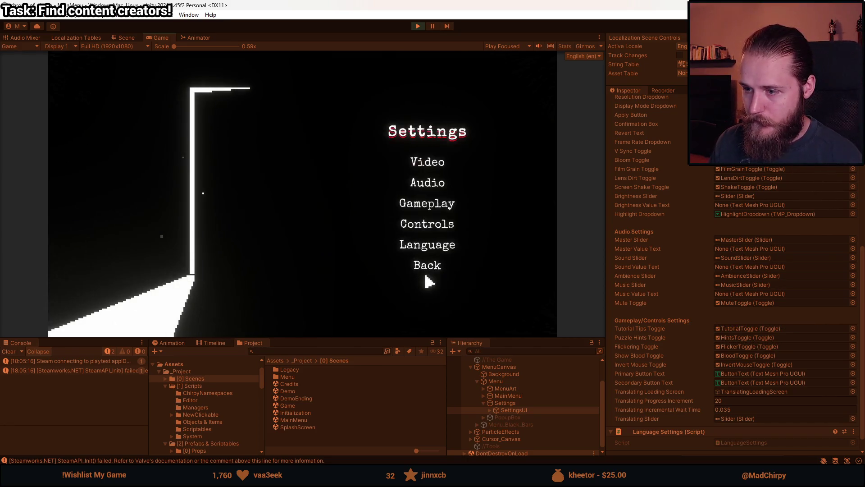
click(433, 185)
click(431, 255)
click(427, 163)
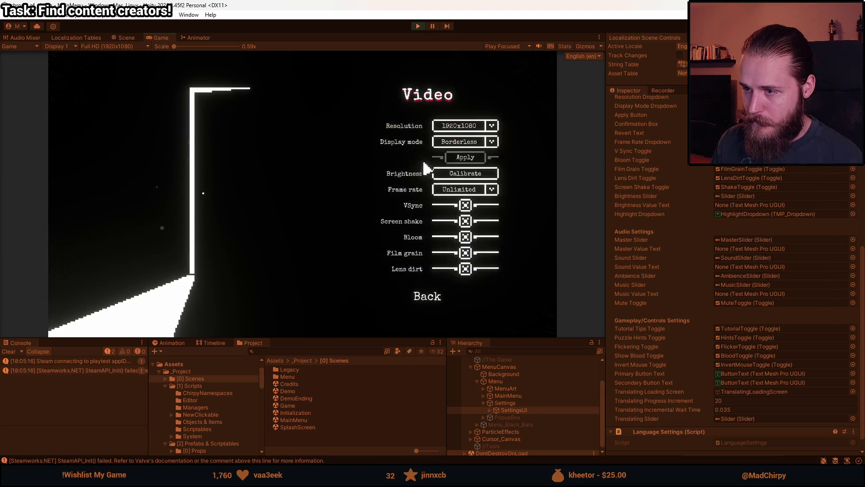
click(427, 295)
Step: Switch the game language to Polski, reopen the Language page, then stop the game
click(429, 246)
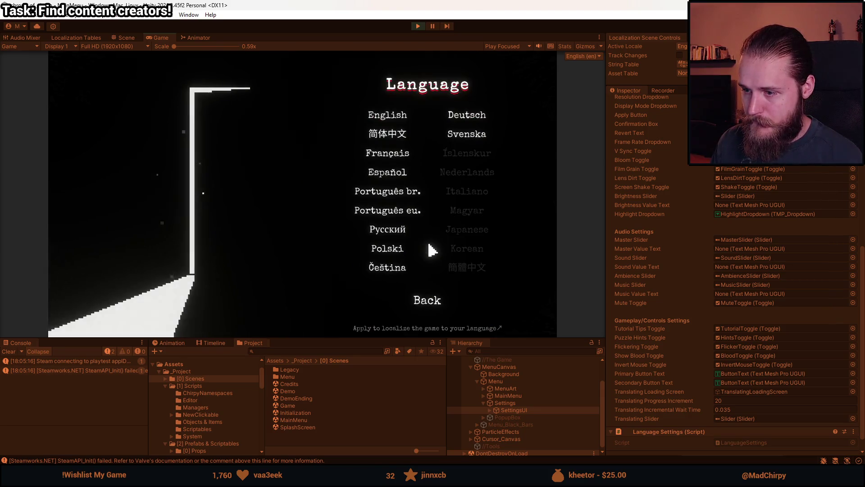
click(406, 250)
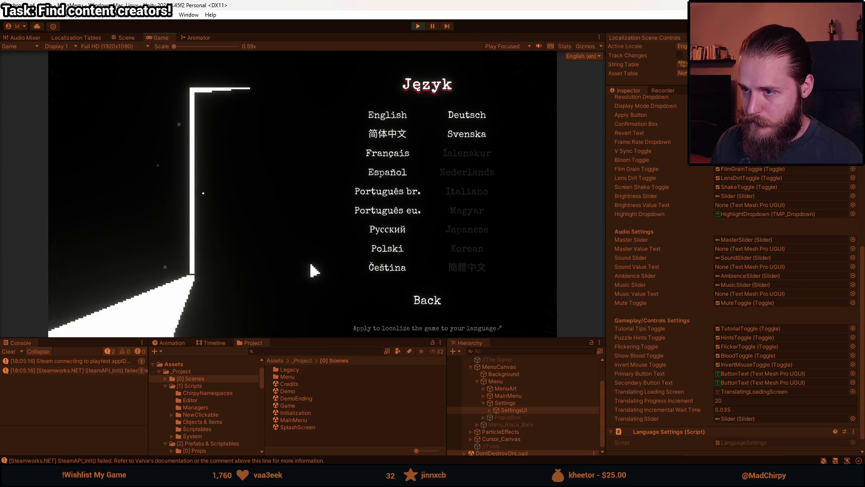
click(432, 309)
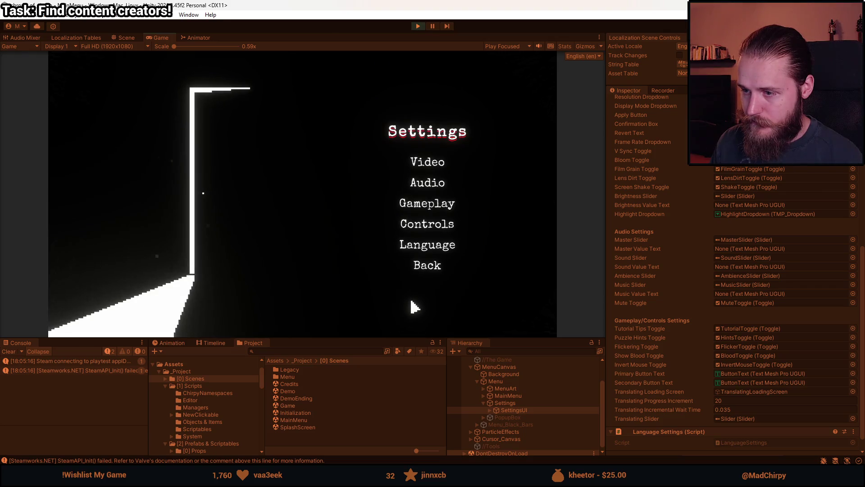
click(437, 253)
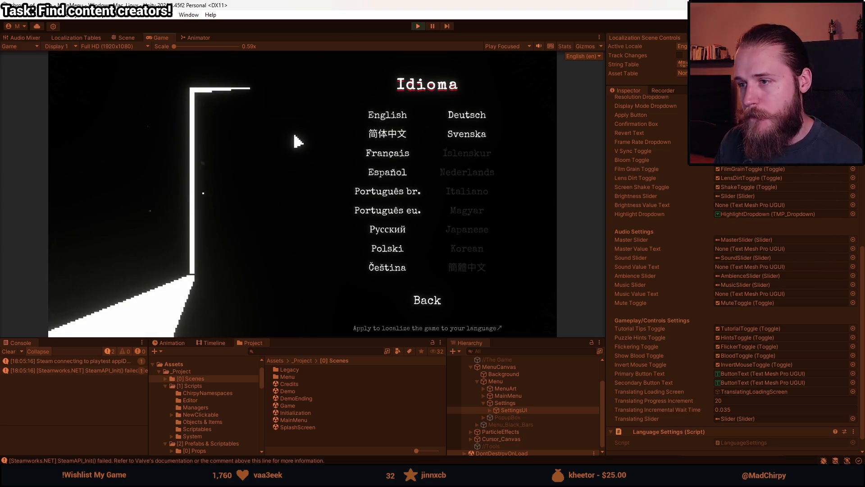
click(420, 26)
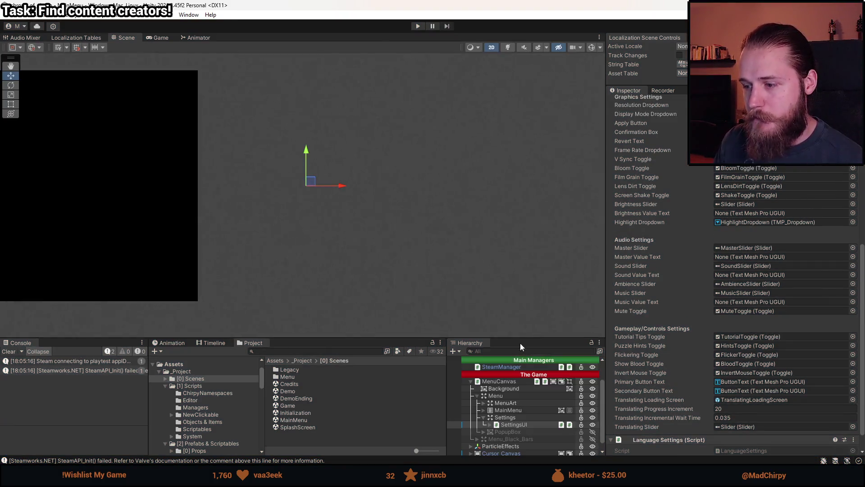
Step: Enlarge the Hierarchy, toggle SettingsUI's active state, and open SettingsUI in Prefab Mode
drag(526, 339, 533, 276)
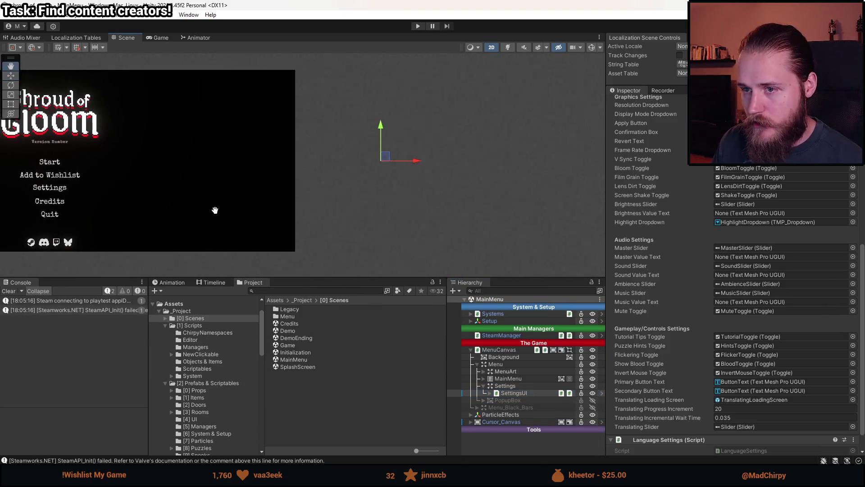
click(493, 392)
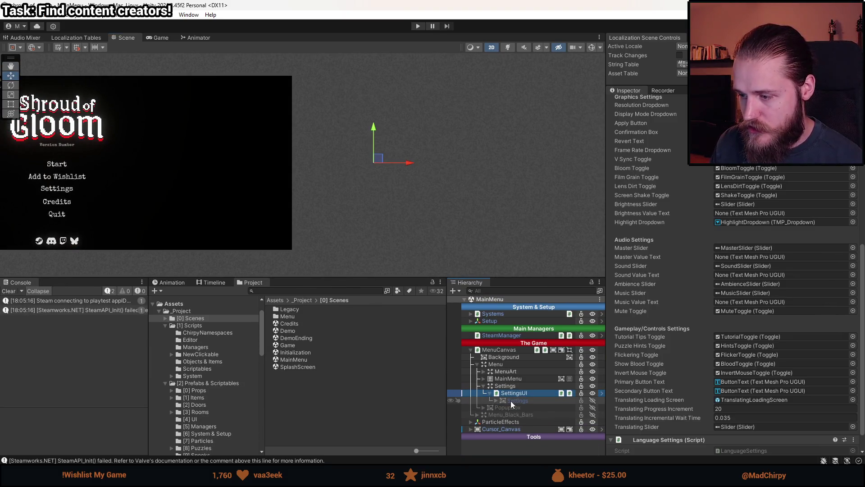
click(495, 400)
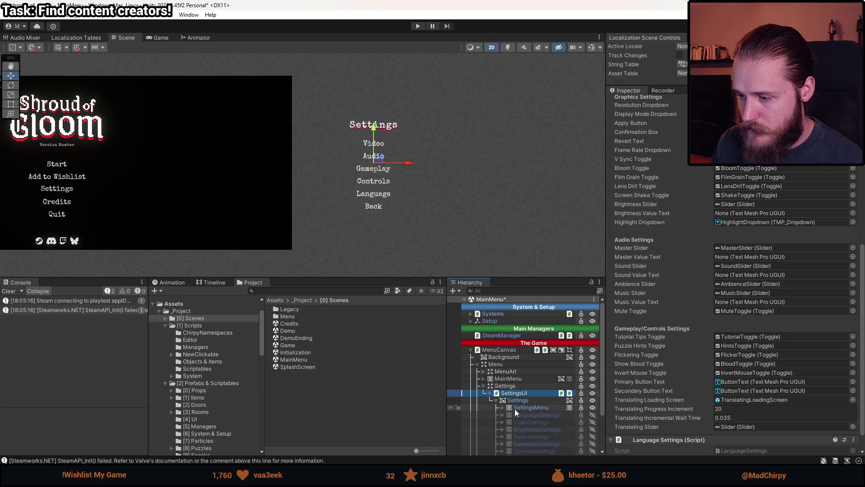
click(490, 393)
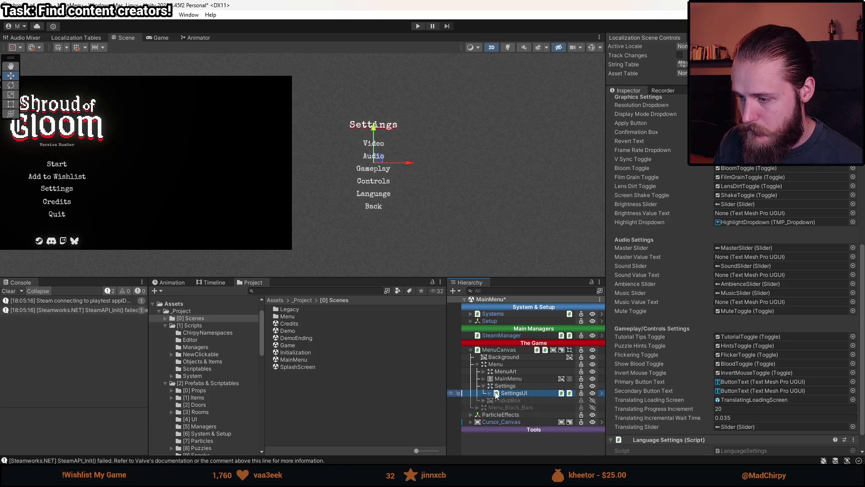
key(alt+shift+a)
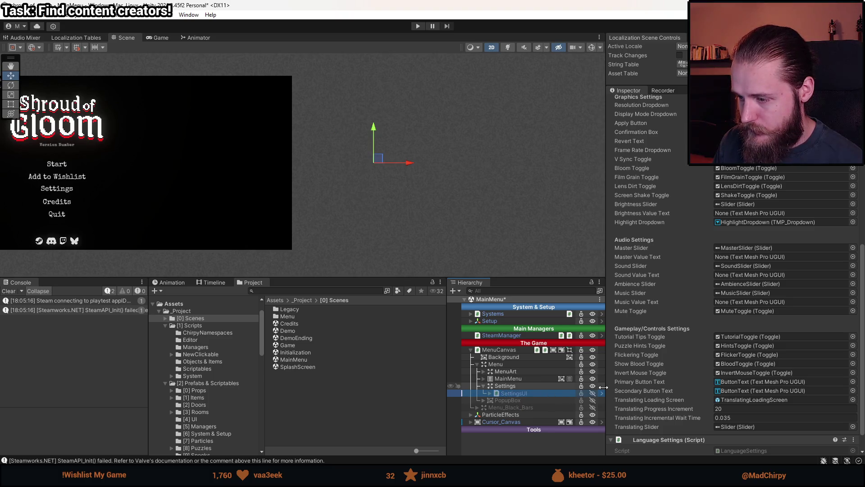
key(alt+shift+a)
click(489, 393)
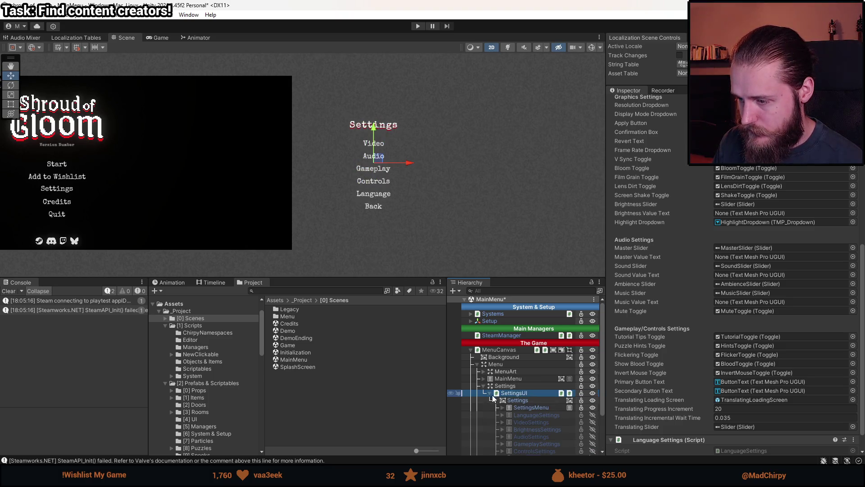
click(601, 393)
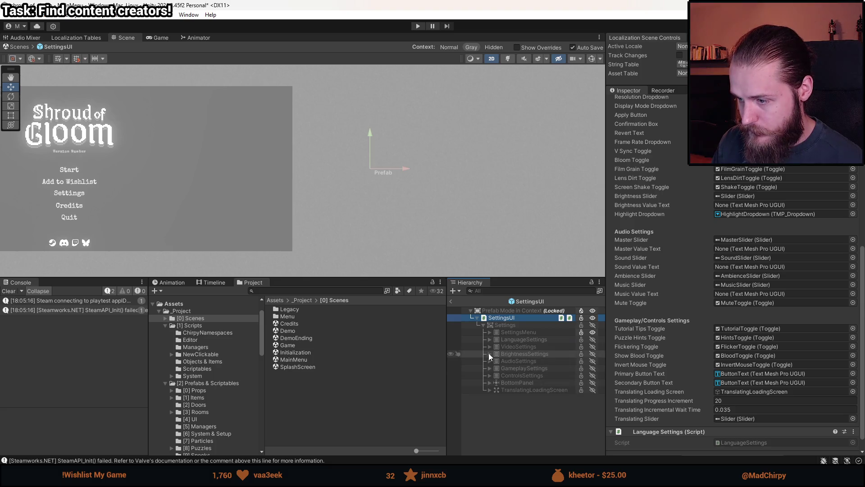
Step: Expand LanguageSettings > Back and select the BackButton object
click(489, 340)
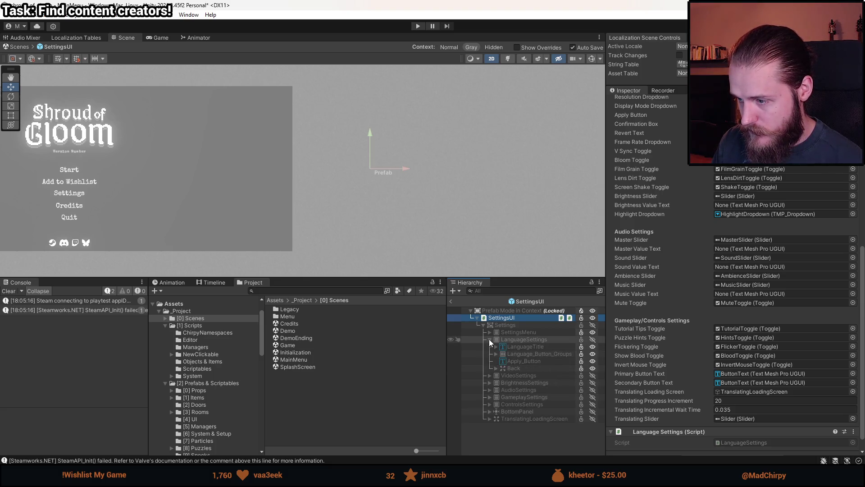
click(522, 369)
click(496, 368)
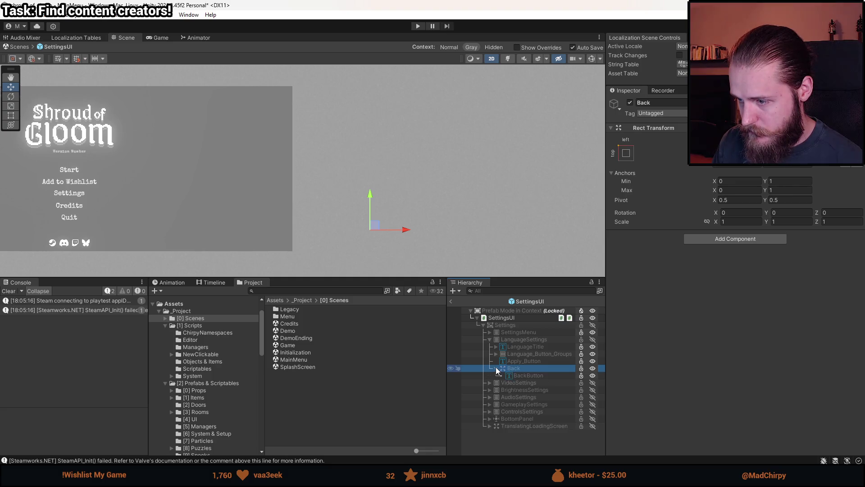
click(521, 376)
scroll(642, 376, down, 10)
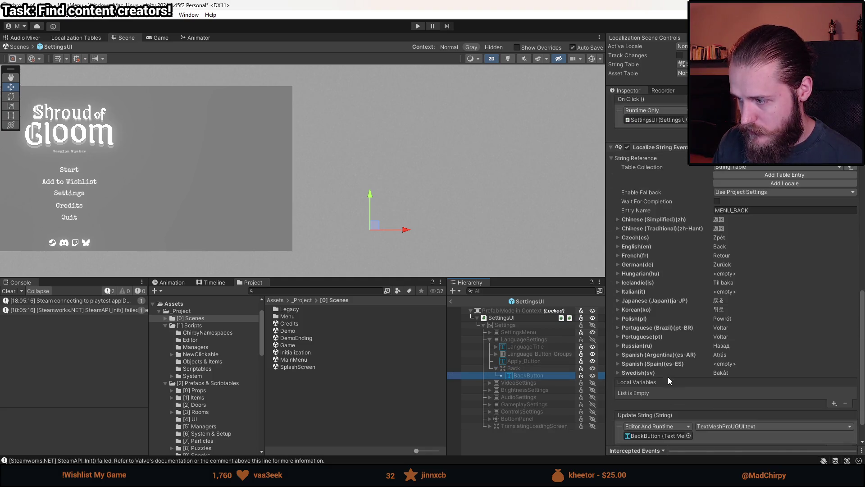
Step: Search the Add Component list for the Language Button script, then cancel
click(716, 435)
text(update)
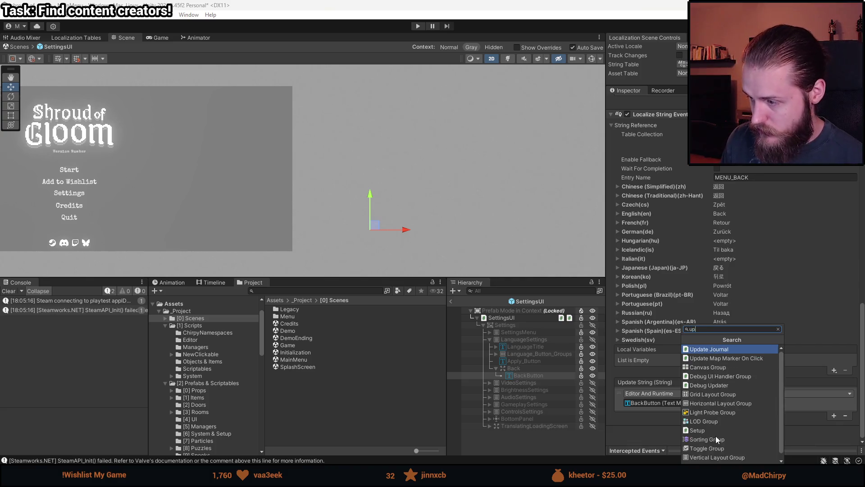
key(BackSpace)
key(BackSpace)
key(BackSpace)
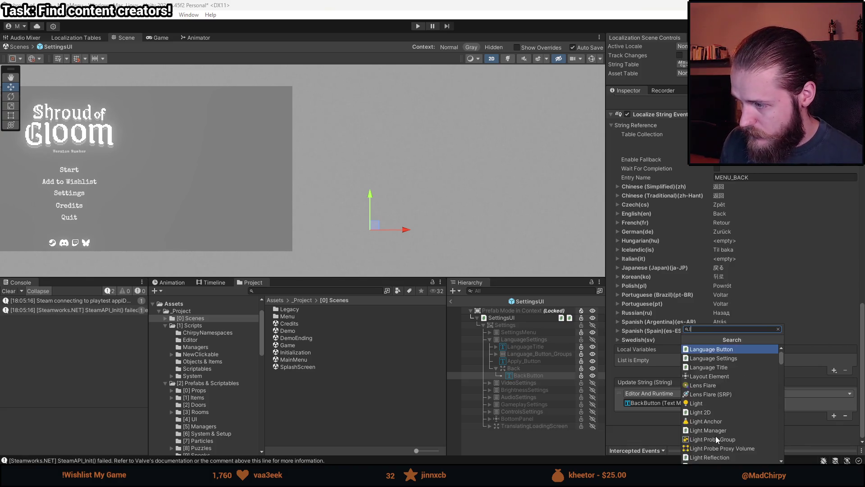
text(langu)
key(Down)
key(Down)
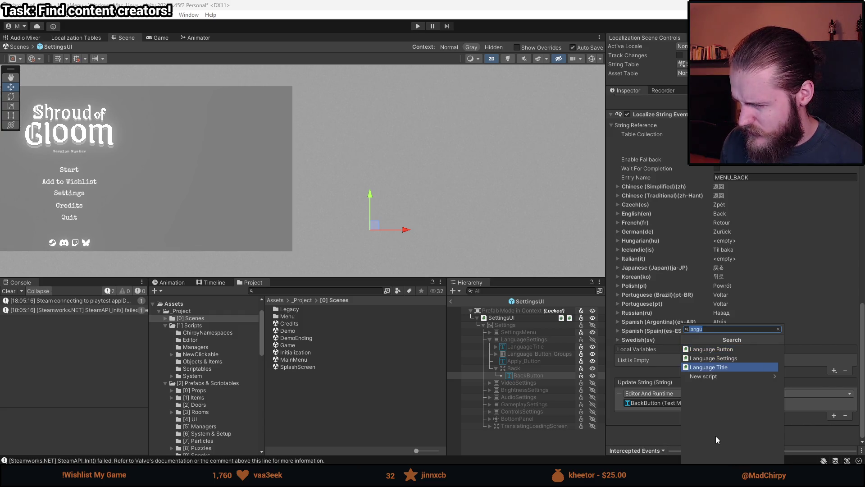
key(Up)
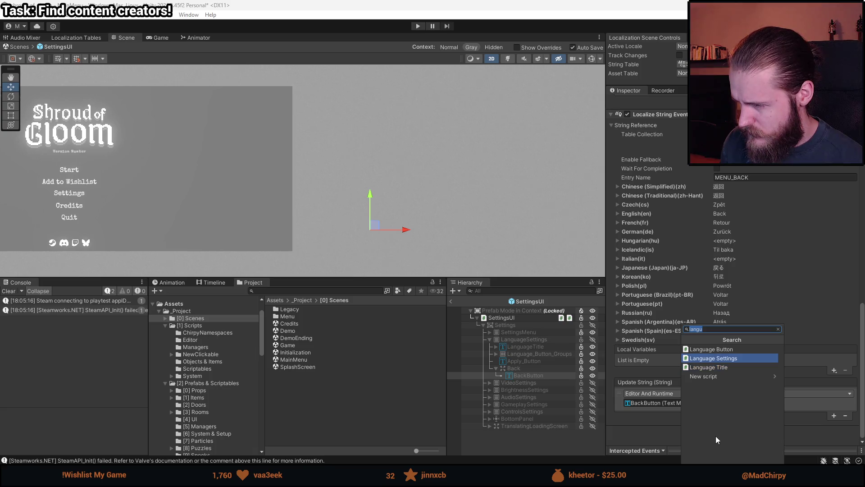
key(Up)
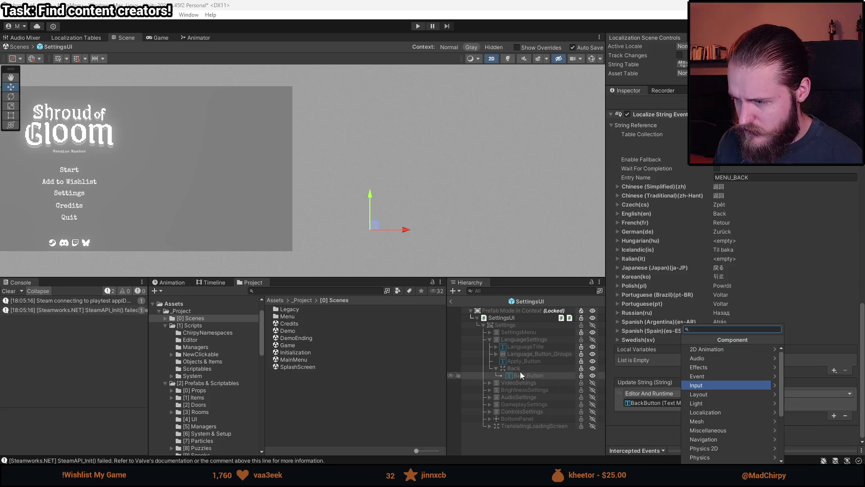
click(537, 354)
Step: Expand Language_Buttons and inspect the English language button's components
click(496, 354)
click(536, 361)
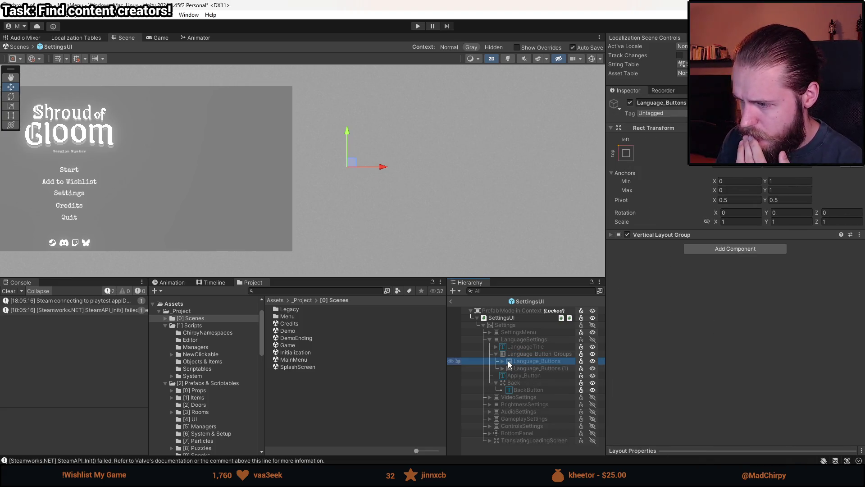
click(502, 361)
click(527, 368)
scroll(698, 372, down, 10)
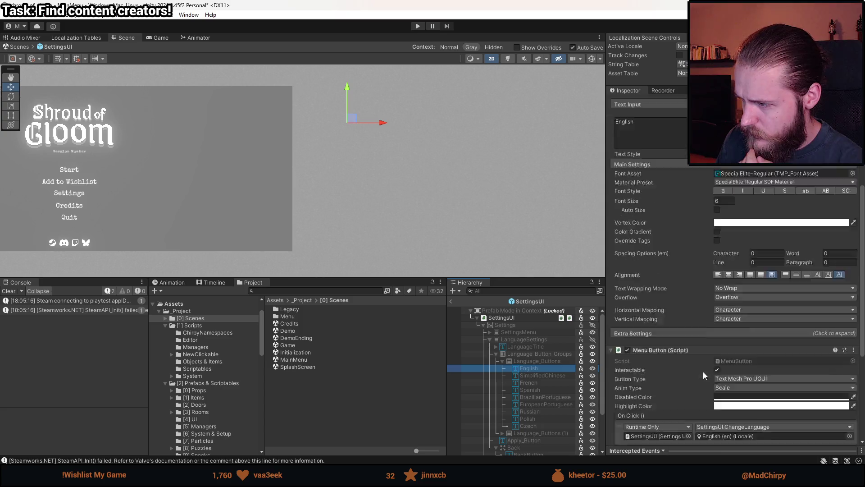
scroll(675, 366, down, 3)
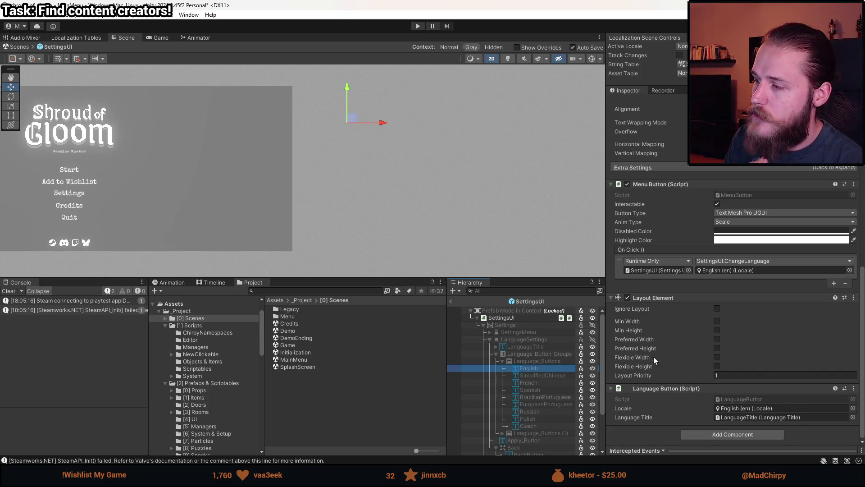
scroll(547, 413, down, 3)
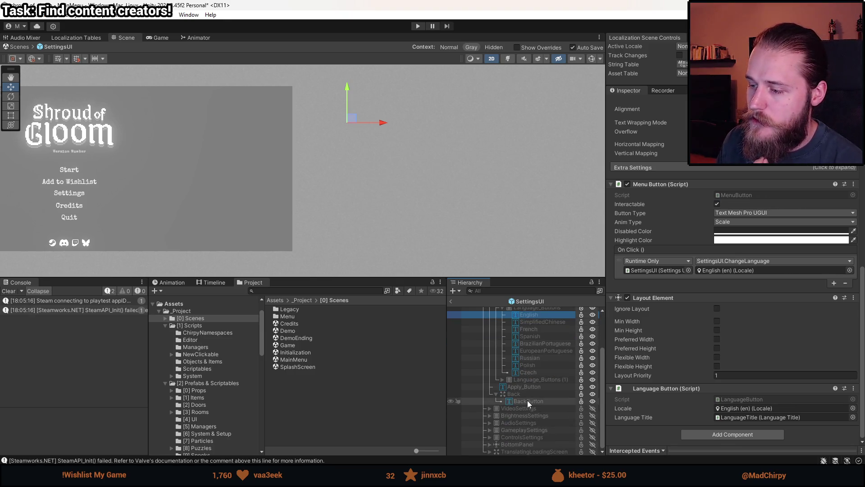
Step: Add the Language Button script to BackButton and link LanguageTitle to its Language Title field
click(529, 401)
scroll(647, 380, down, 5)
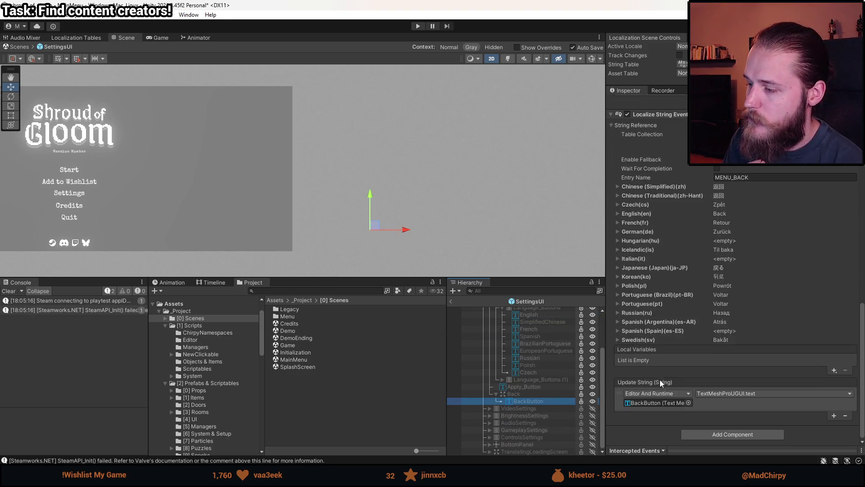
click(720, 437)
text(languag)
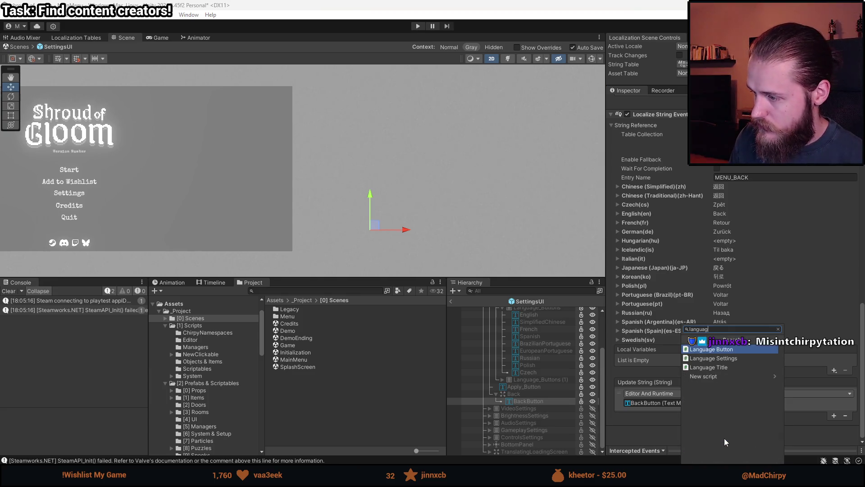
text(e)
key(Return)
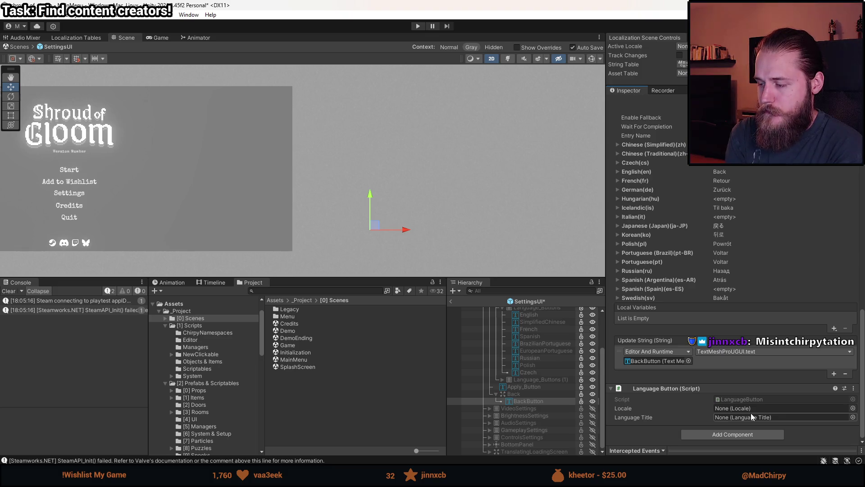
scroll(509, 388, up, 3)
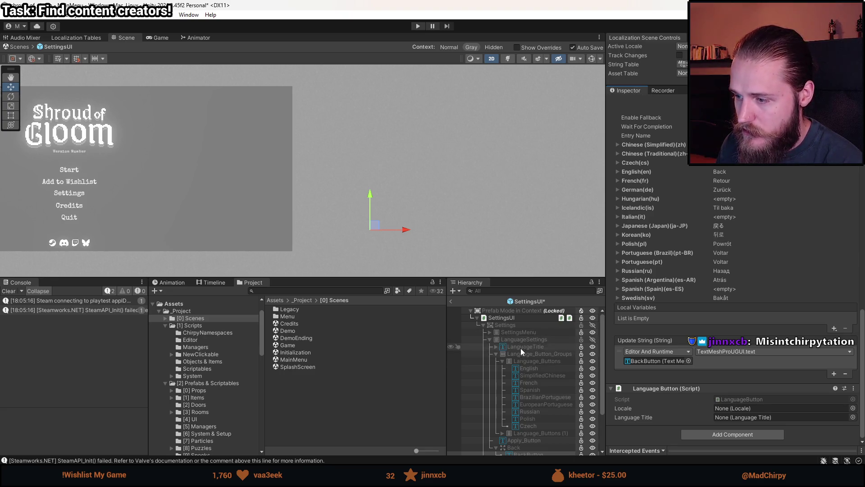
mouse_move(515, 347)
mouse_down()
mouse_move(703, 388)
mouse_move(775, 417)
mouse_move(767, 418)
mouse_up()
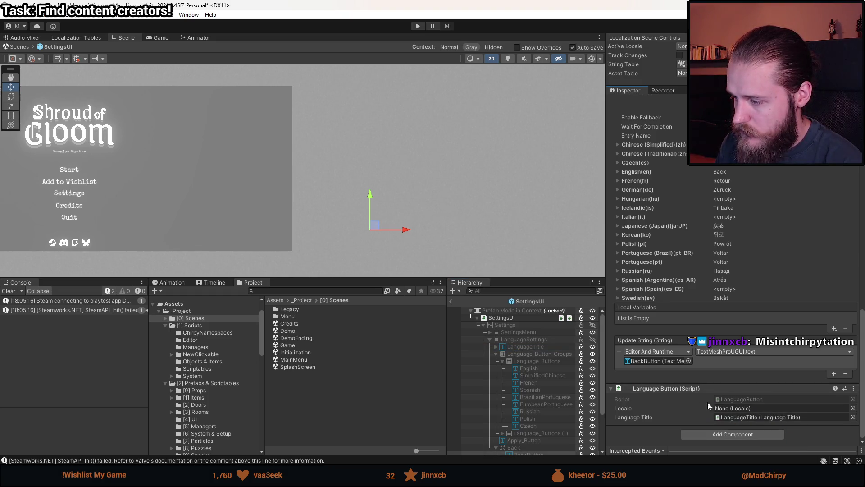
click(736, 398)
Step: Open LanguageButton.cs in Visual Studio and review its ChangeTitleLanguage method
double_click(741, 399)
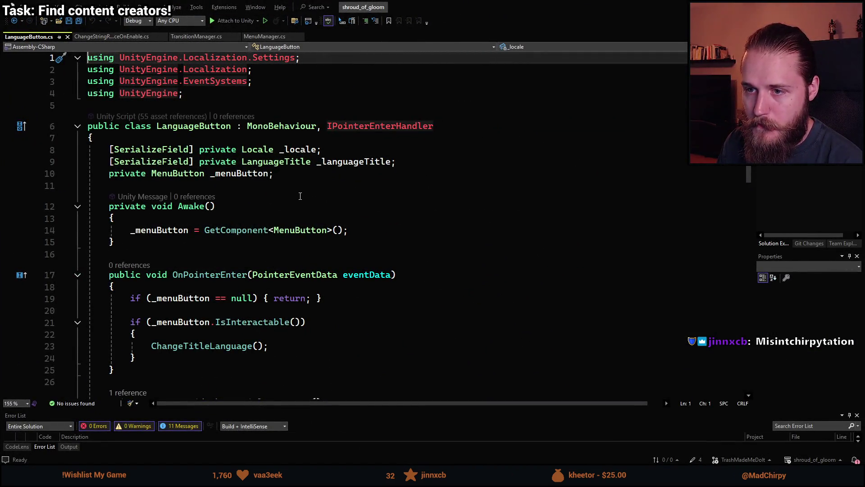
scroll(234, 230, down, 2)
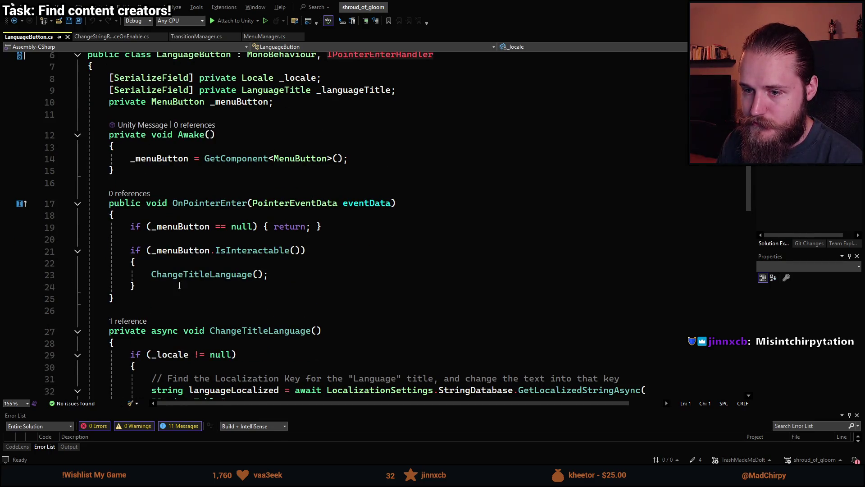
scroll(179, 286, down, 4)
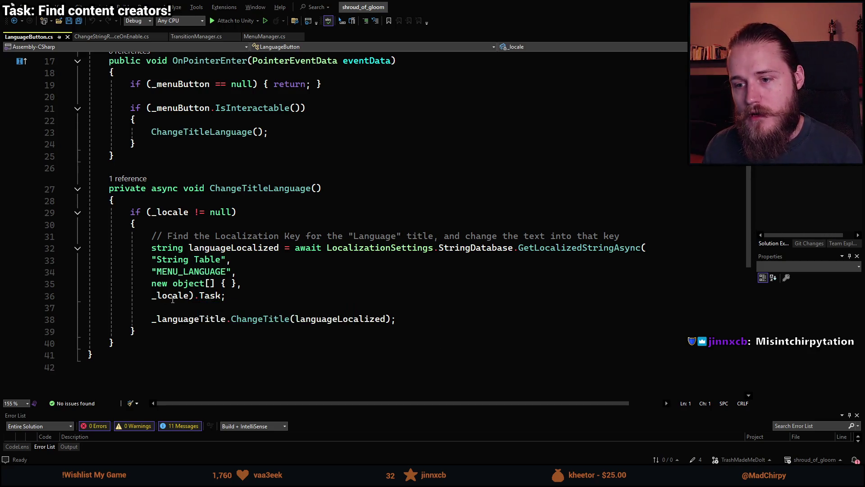
scroll(191, 285, up, 4)
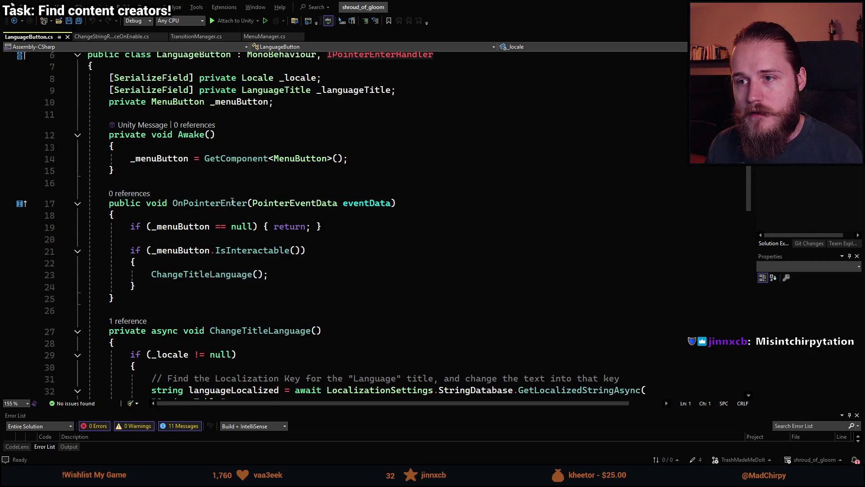
scroll(192, 341, down, 4)
click(174, 333)
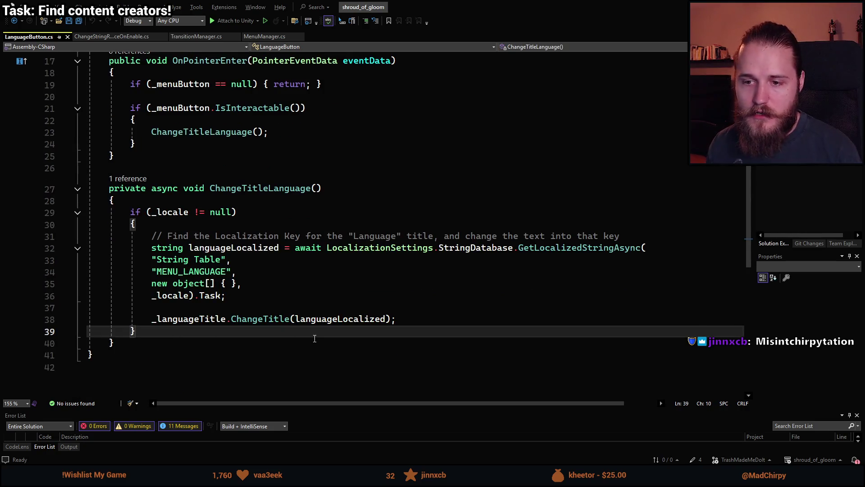
Step: Add an else block after the if block and paste the localized-title lookup code into it
key(Return)
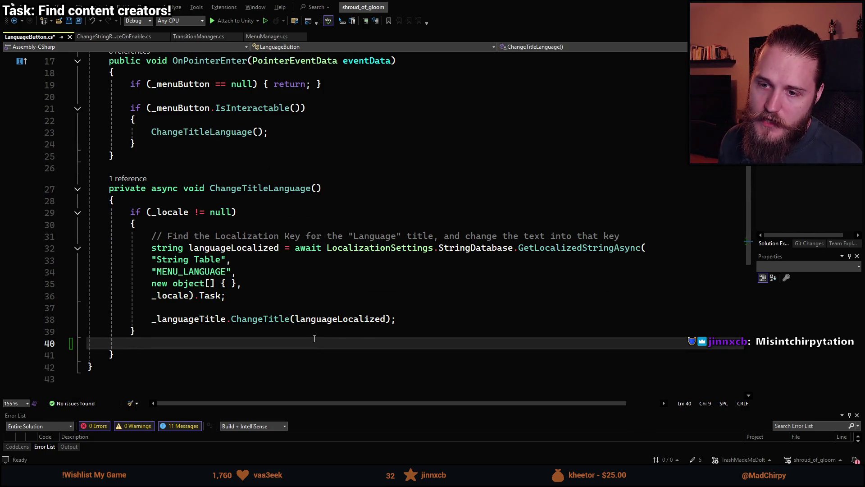
text(else)
key(Tab)
key(Tab)
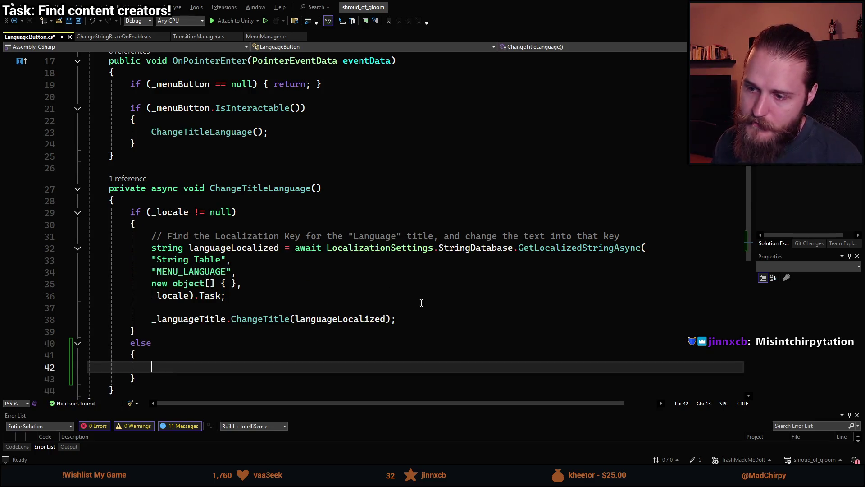
drag(395, 318, 154, 239)
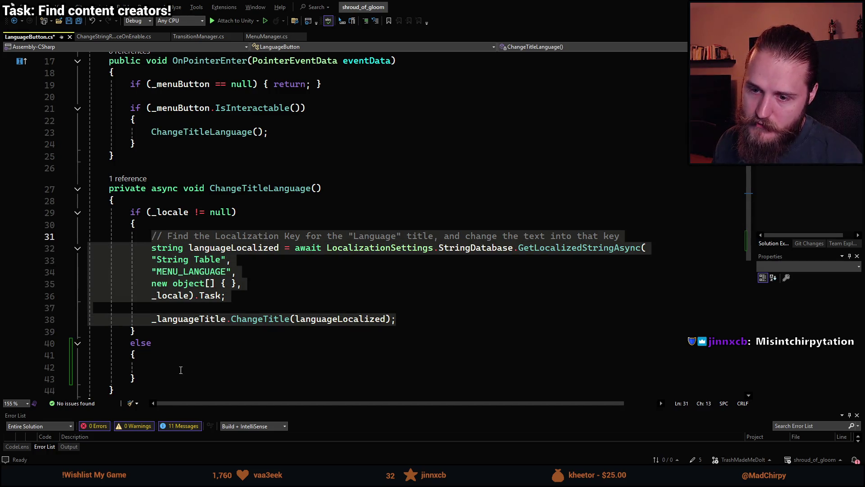
key(ctrl+c)
click(181, 367)
key(ctrl+v)
Step: Reword the copied comment to end with 'in the currently selected language'
scroll(223, 257, down, 1)
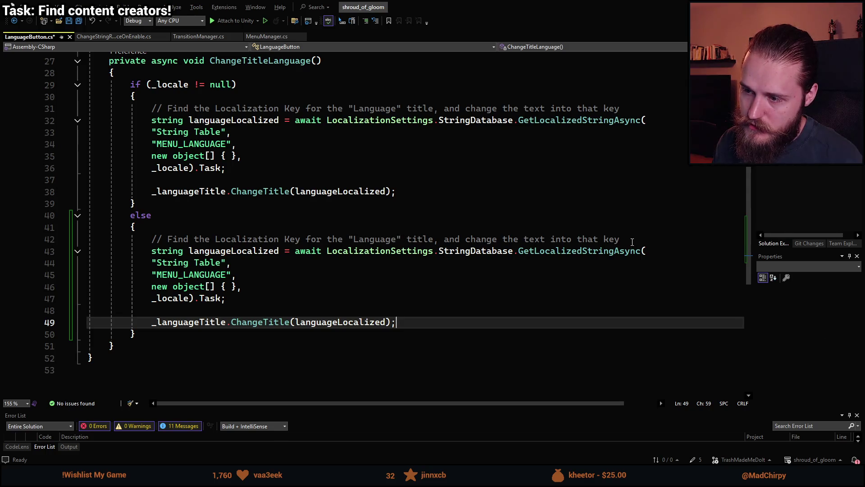
click(448, 231)
drag(620, 239, 435, 240)
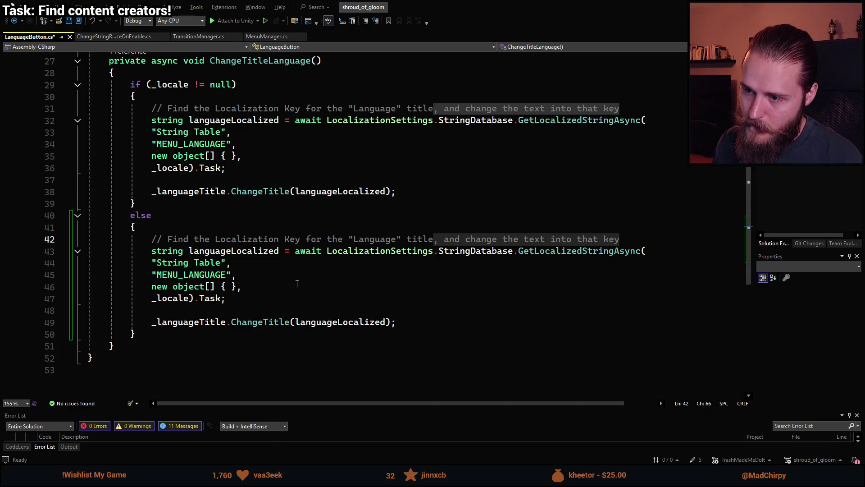
click(400, 240)
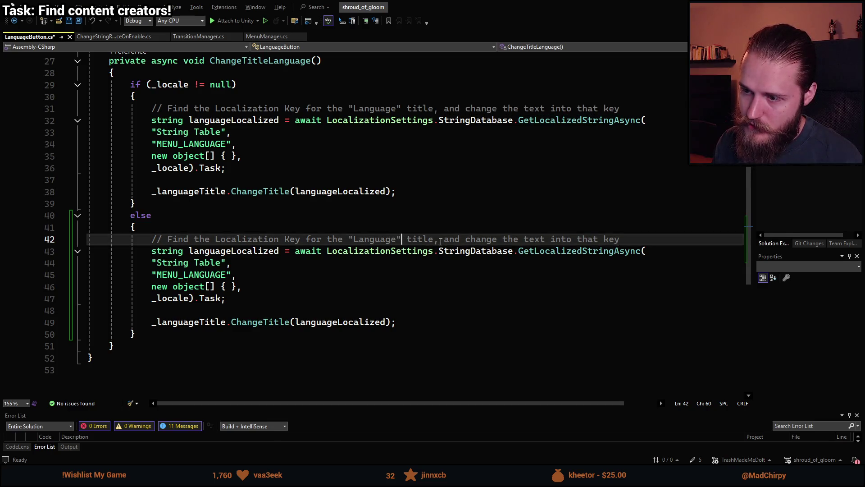
text(in the currently )
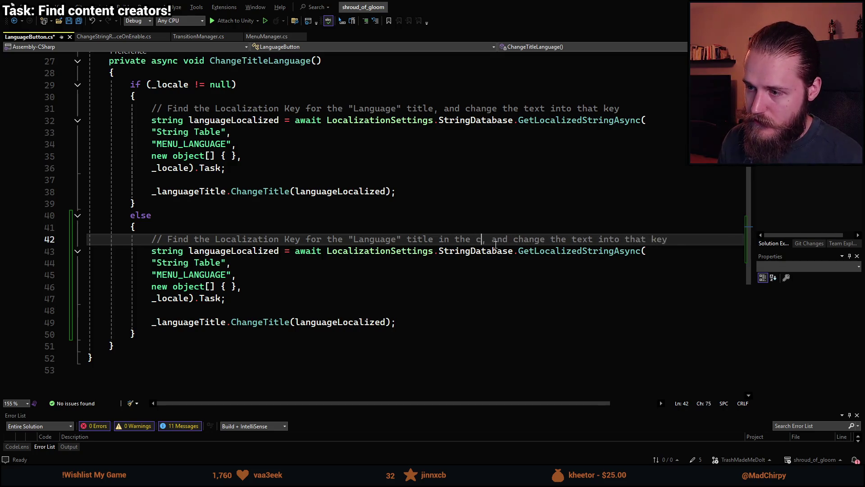
text(selected language)
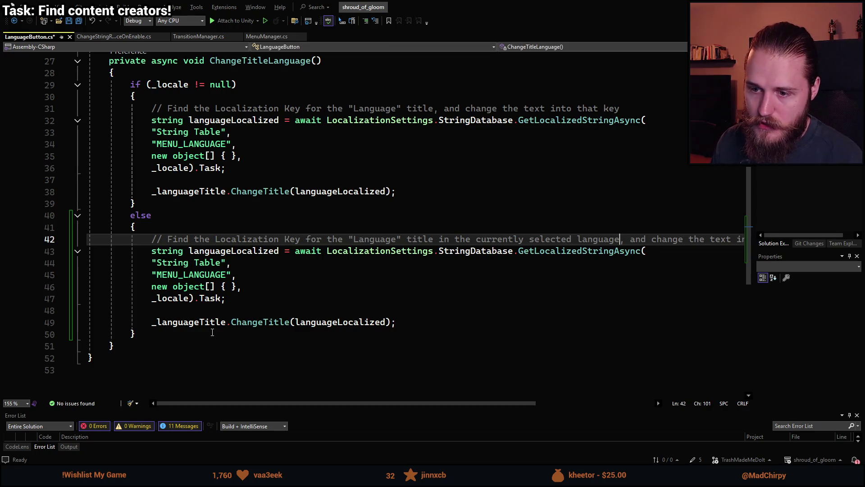
Step: Replace _locale with LocalizationSettings.SelectedLocale in the else branch and save the script
double_click(169, 299)
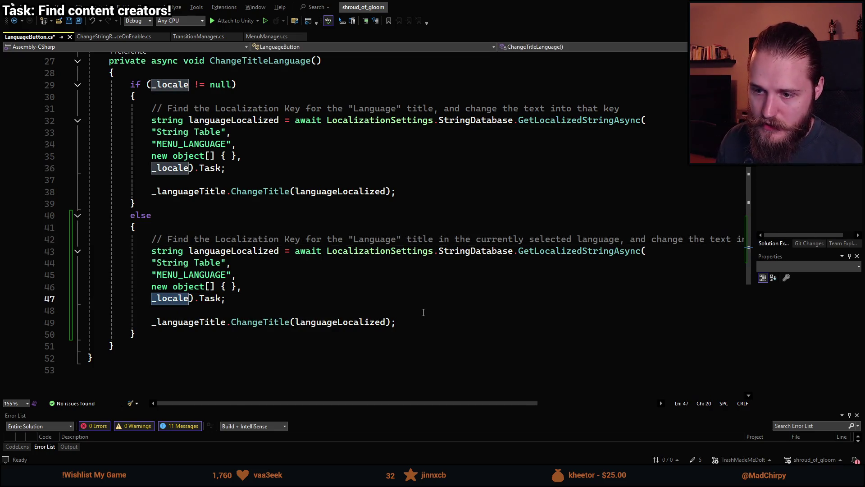
key(BackSpace)
text(Locali)
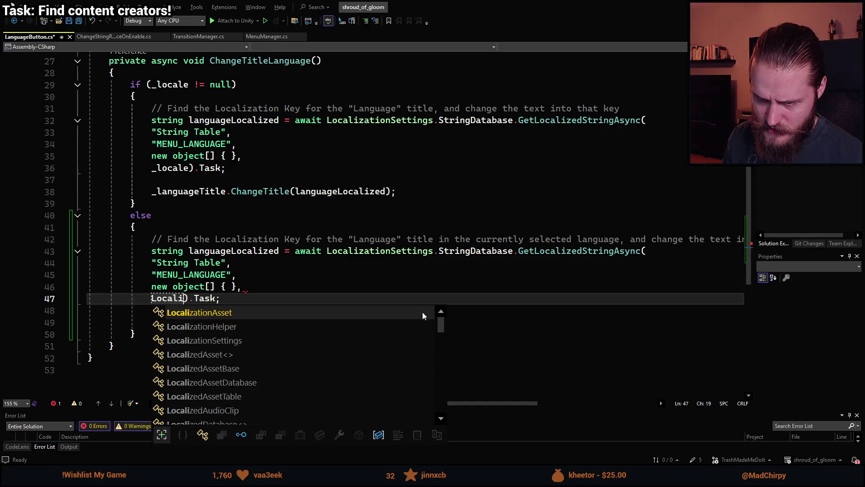
text(zationS.)
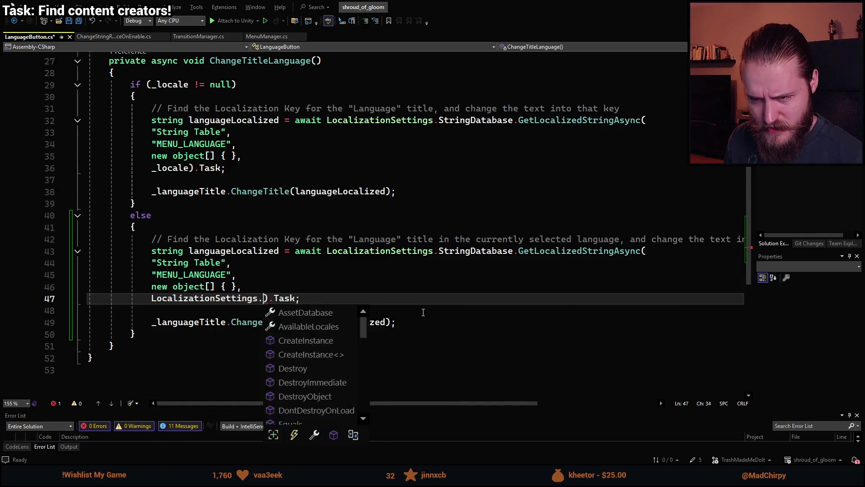
text(se)
key(Tab)
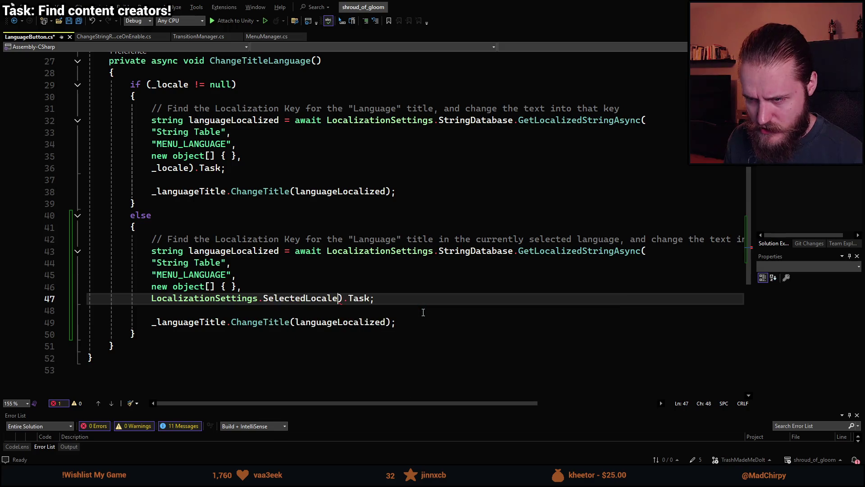
click(339, 358)
key(ctrl+s)
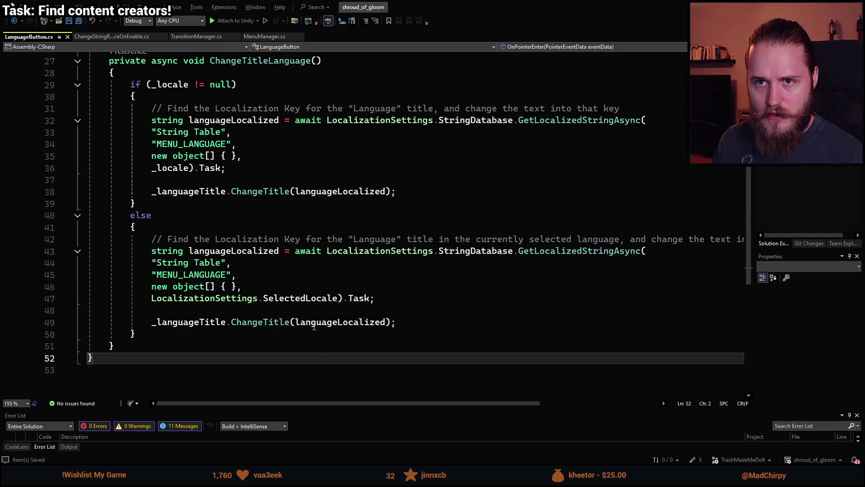
key(alt+Tab)
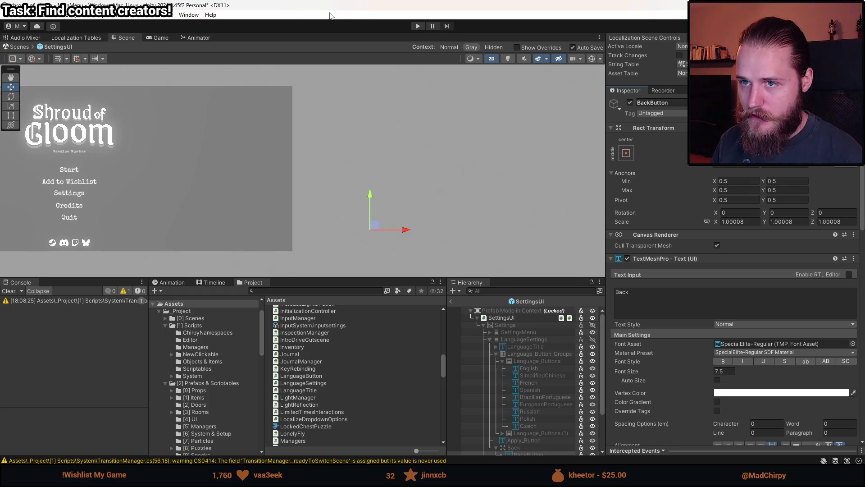
Step: Start Play mode in the Game view and enlarge it
click(156, 38)
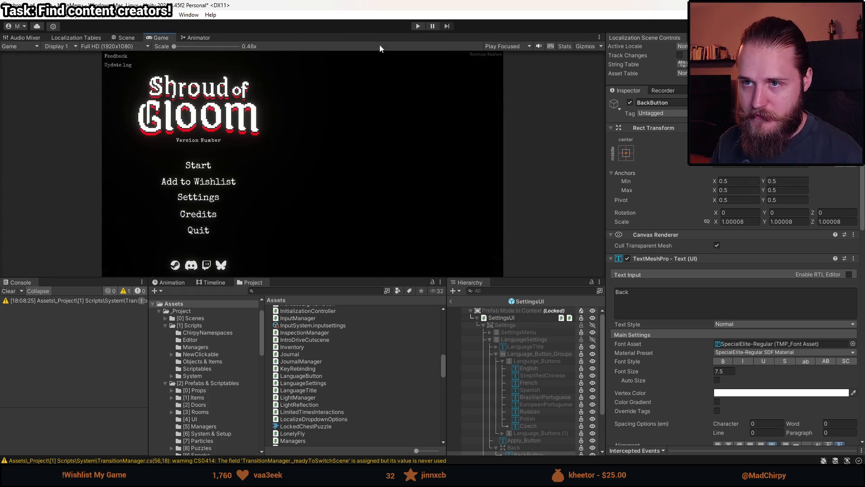
click(451, 301)
click(415, 27)
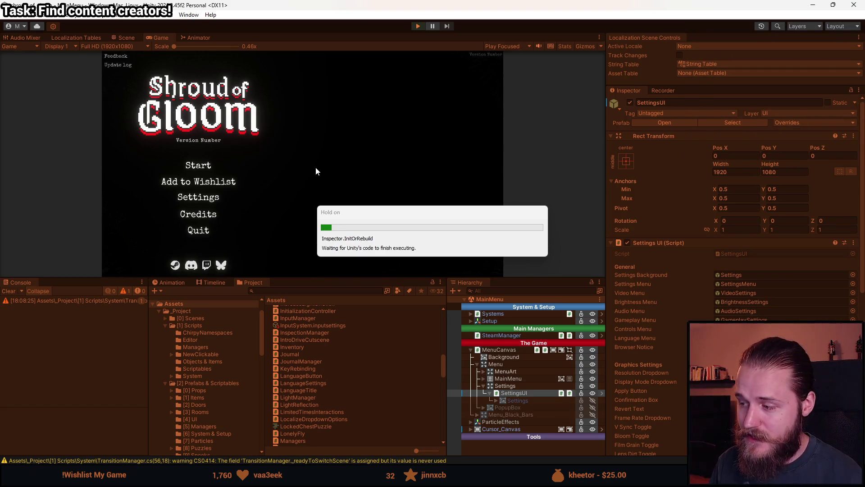
drag(336, 281, 336, 408)
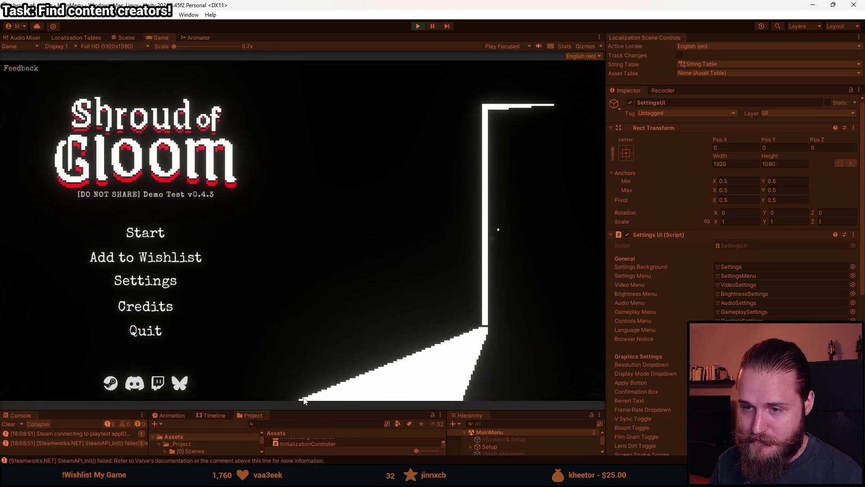
Step: Test the Language menu with Español, Français and Russian, then return to Settings
click(160, 279)
click(435, 293)
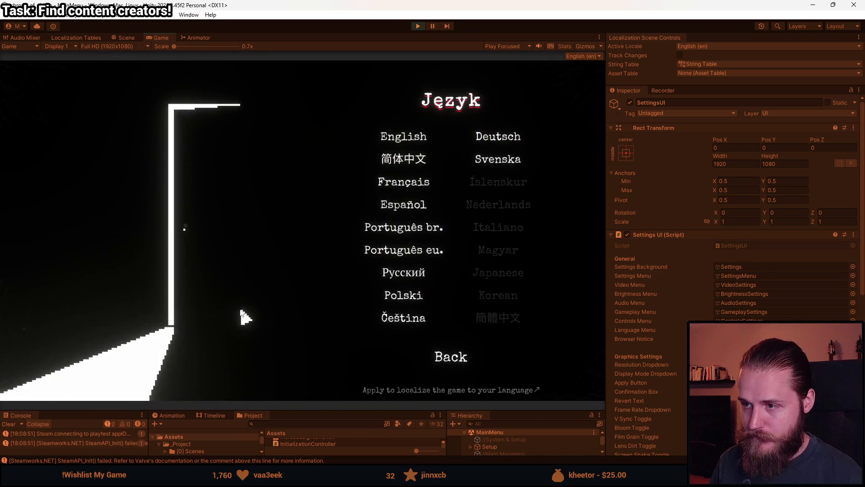
click(387, 209)
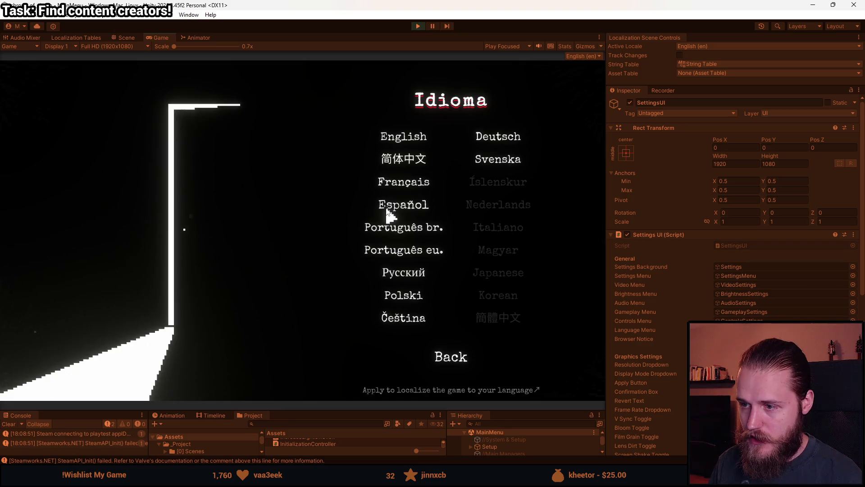
click(395, 184)
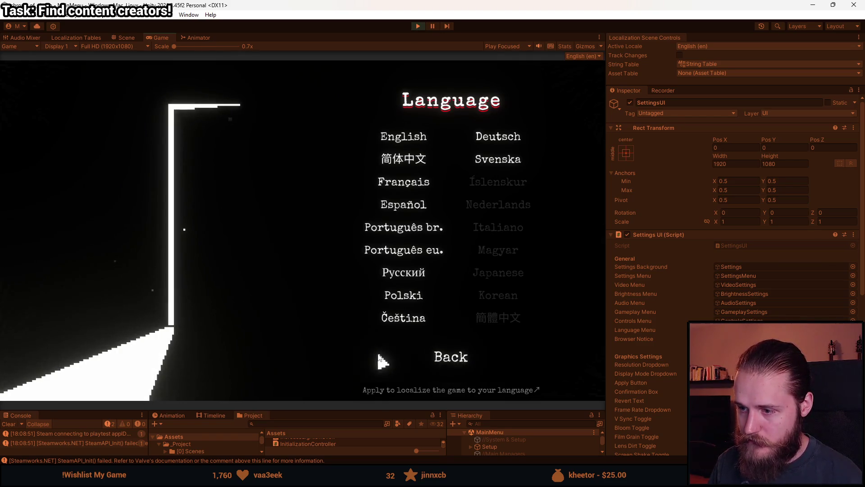
click(406, 272)
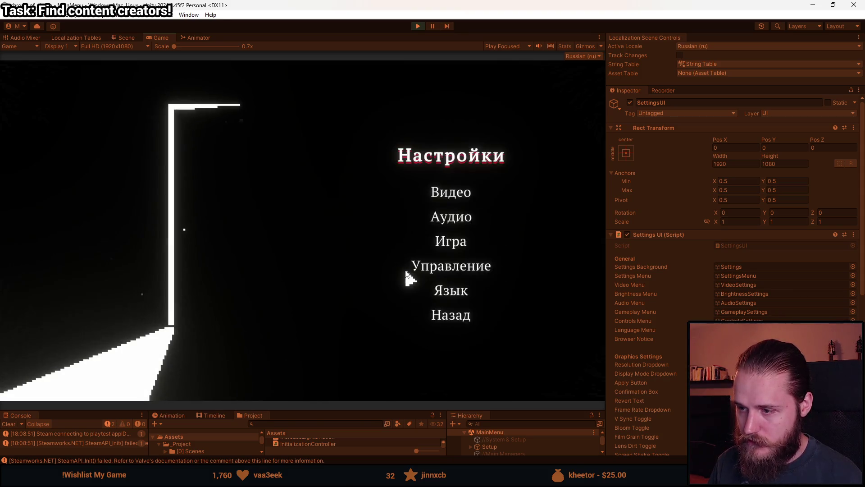
click(433, 292)
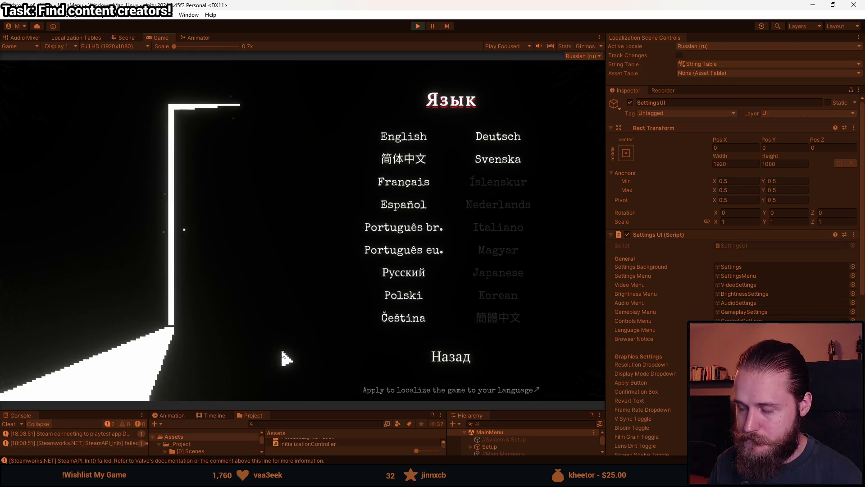
click(398, 138)
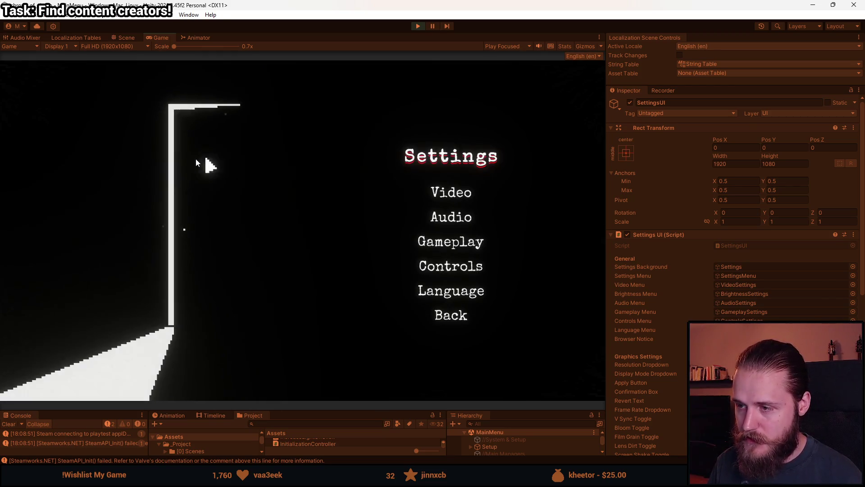
Step: Stop the play-test, enlarge the bottom panels and show the [0] Scenes folder's contents
click(419, 27)
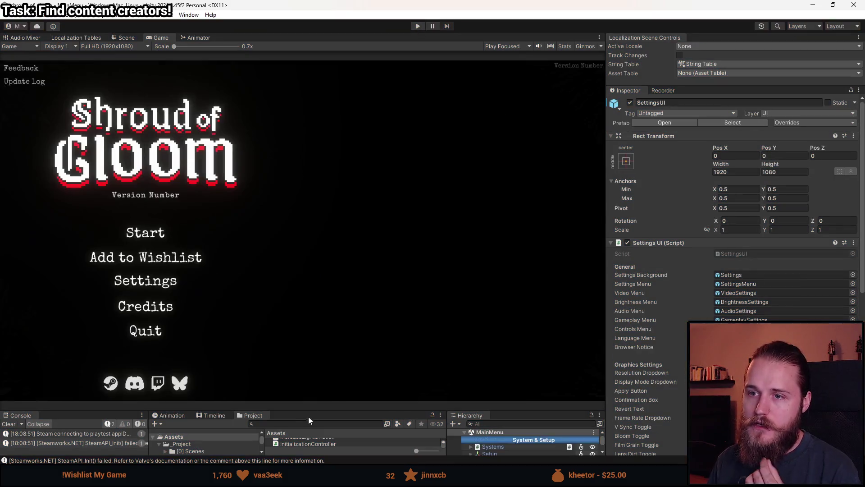
drag(311, 411, 317, 280)
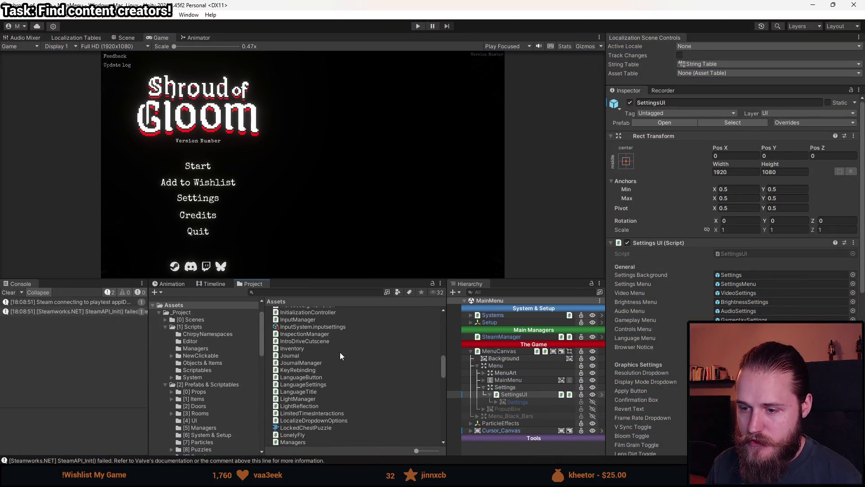
scroll(340, 351, up, 3)
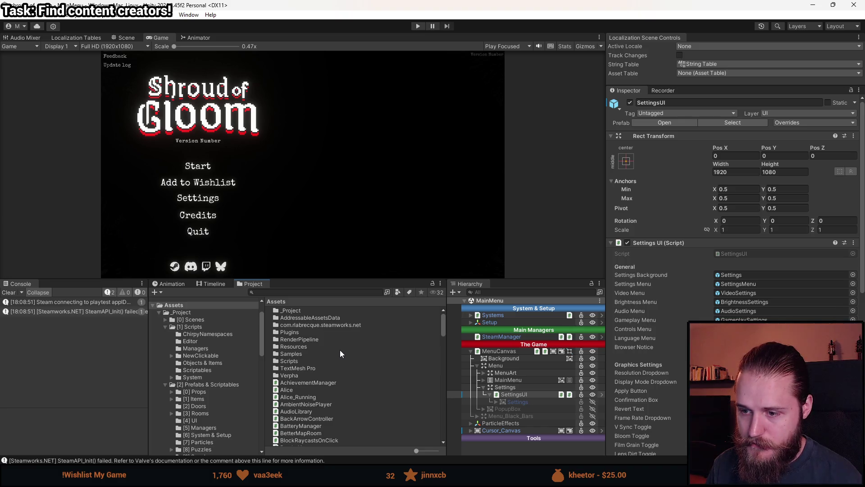
scroll(340, 350, up, 3)
scroll(336, 351, down, 5)
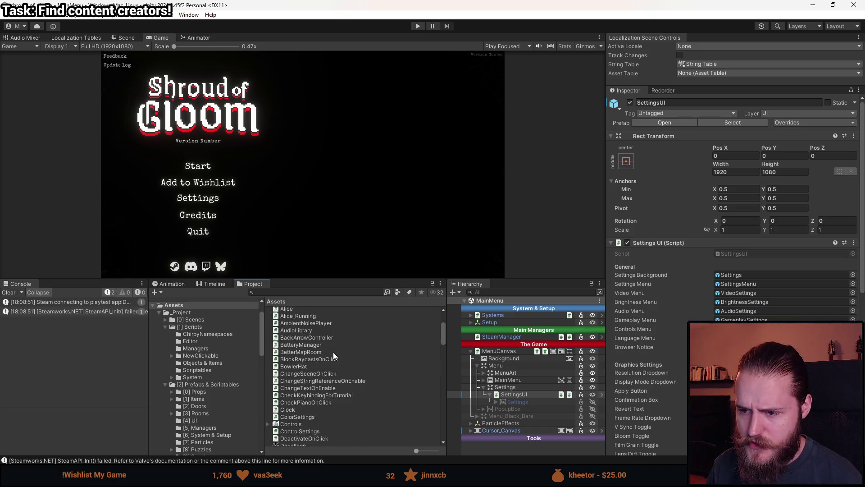
scroll(333, 351, down, 8)
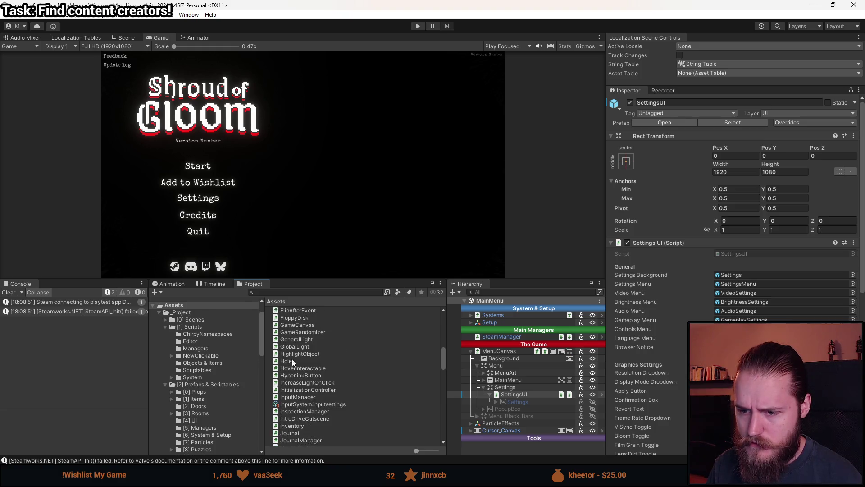
click(191, 320)
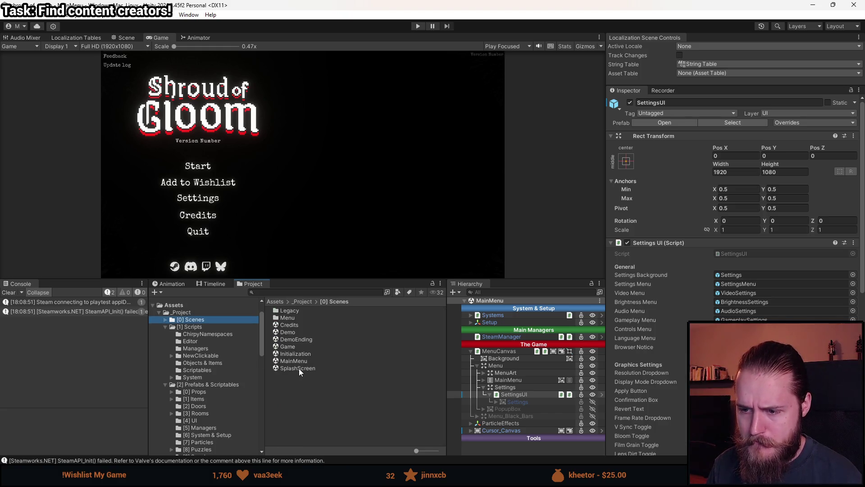
Step: Open the Initialization scene and clear all PlayerPrefs
double_click(296, 354)
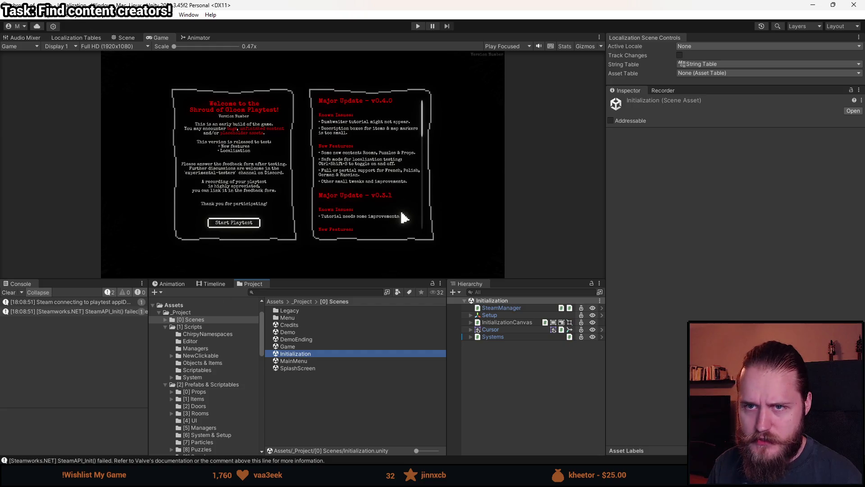
click(32, 17)
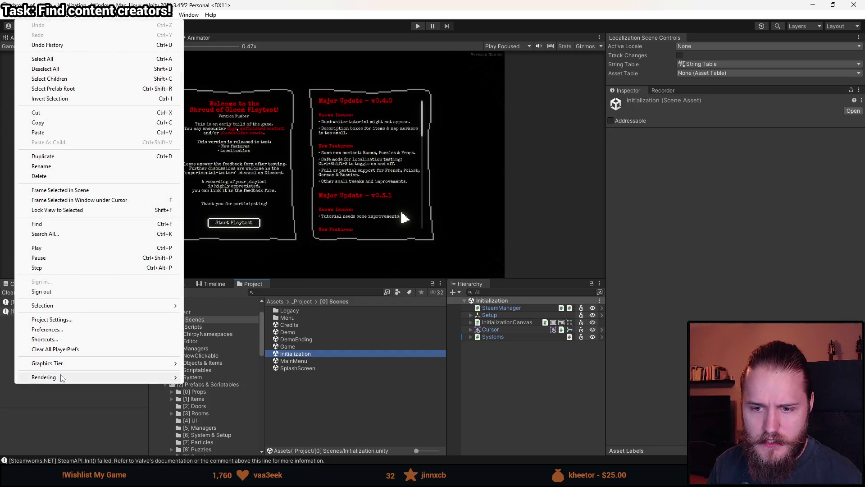
click(64, 350)
click(458, 254)
Step: Play-test from a fresh start, go back from the language screen to settings, then stop
click(418, 26)
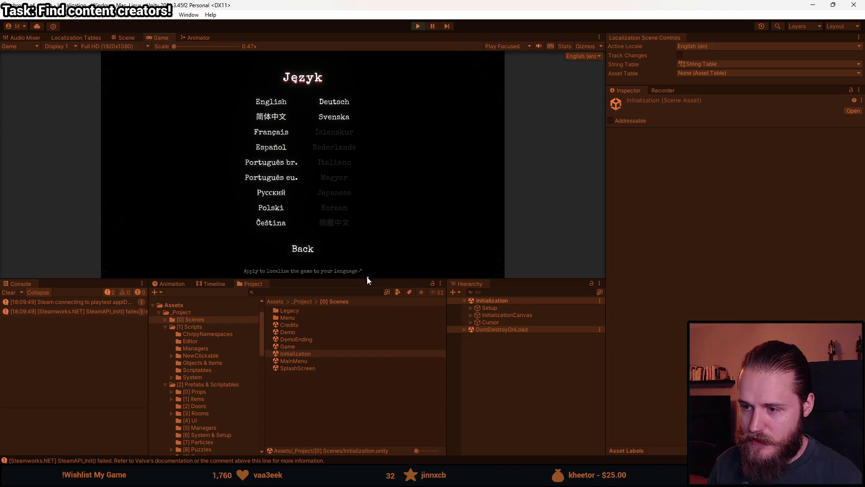
drag(367, 279, 373, 410)
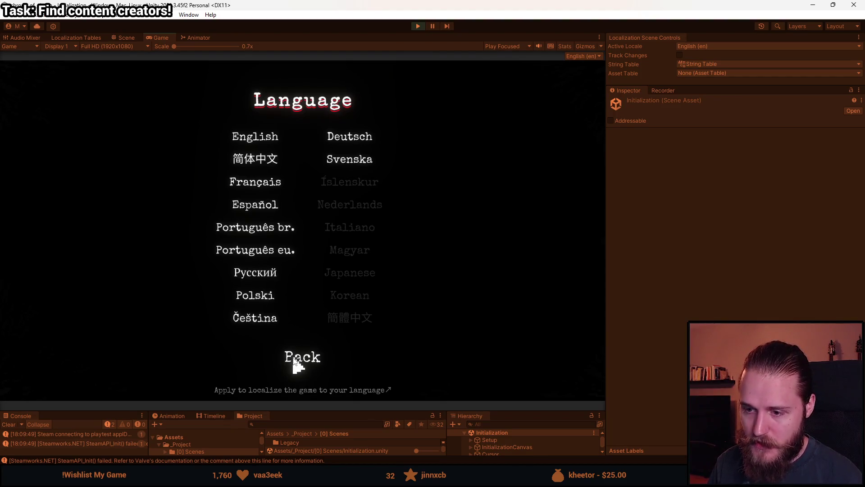
click(296, 361)
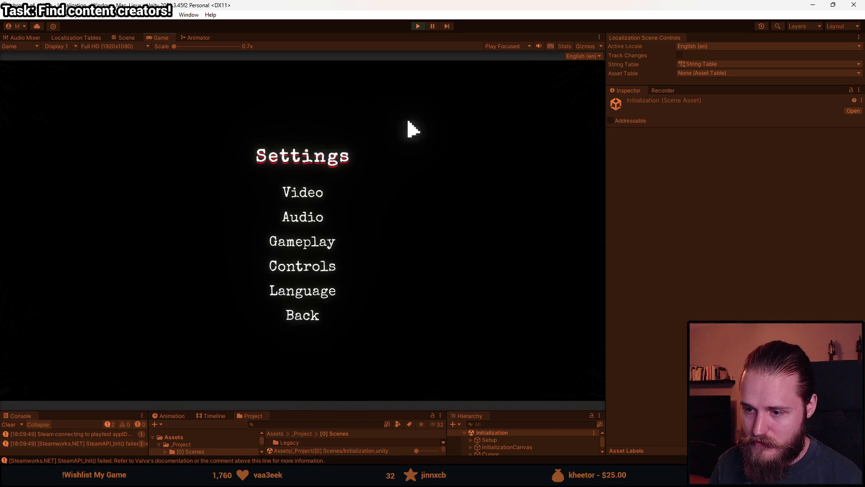
click(418, 27)
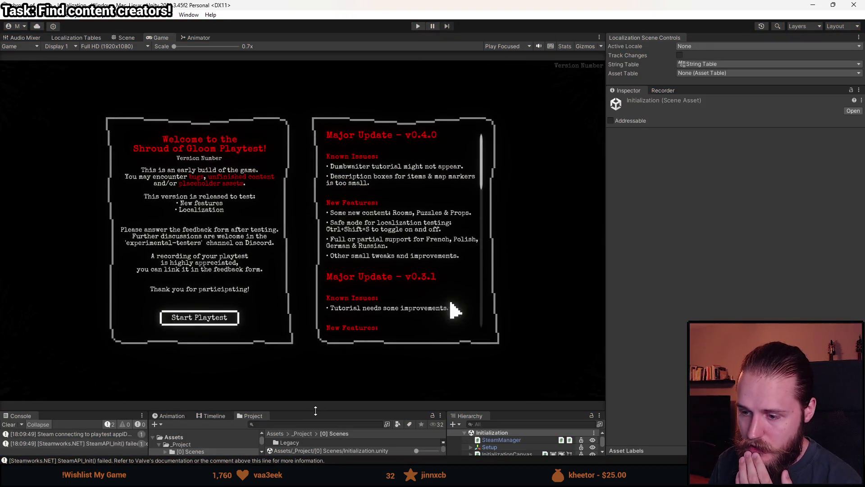
Step: Deactivate the Back object under InitializationCanvas > SettingsUI > Settings > LanguageSettings
drag(316, 410, 315, 224)
click(471, 281)
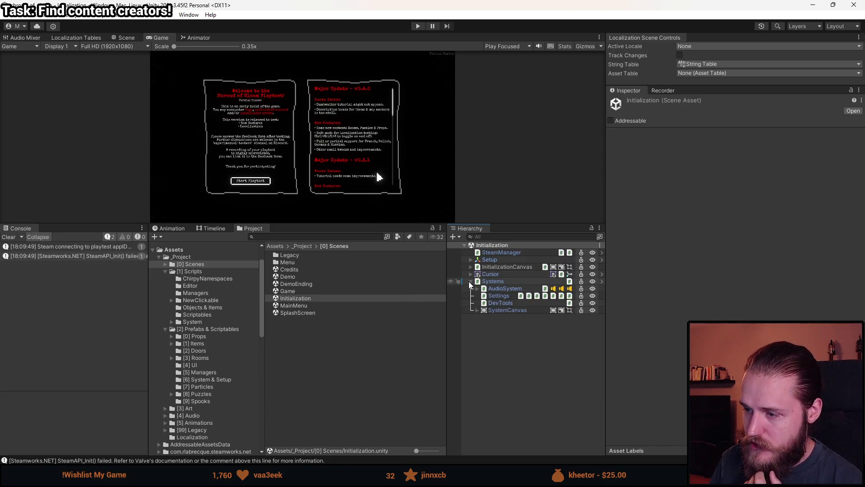
click(469, 282)
click(470, 268)
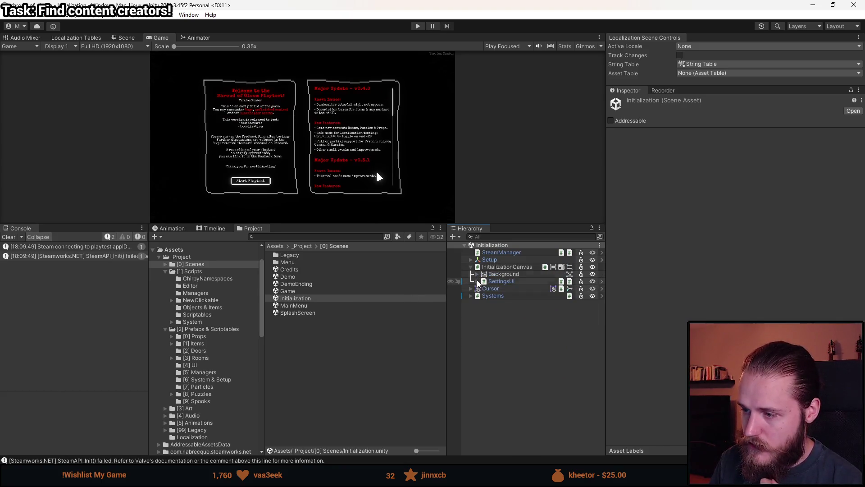
click(477, 281)
click(484, 288)
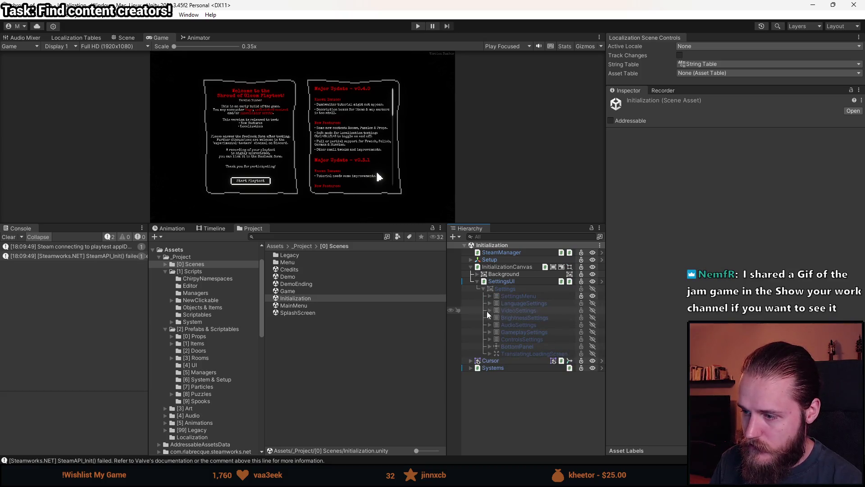
click(490, 303)
click(527, 332)
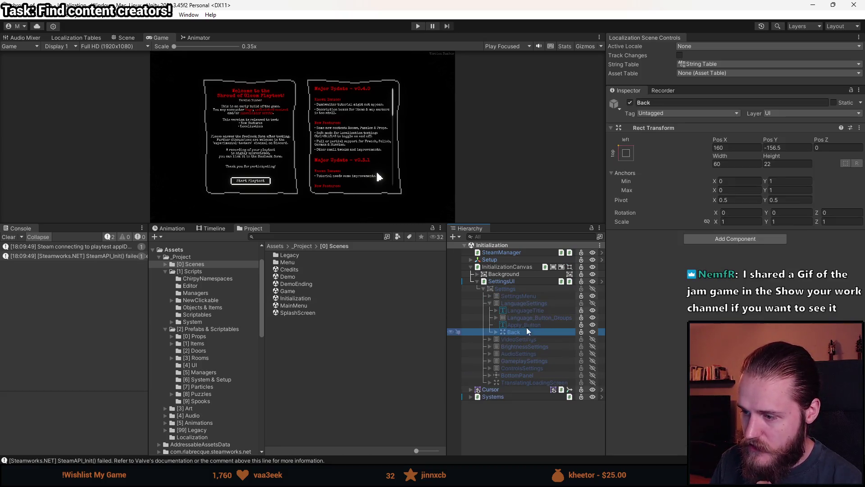
click(631, 103)
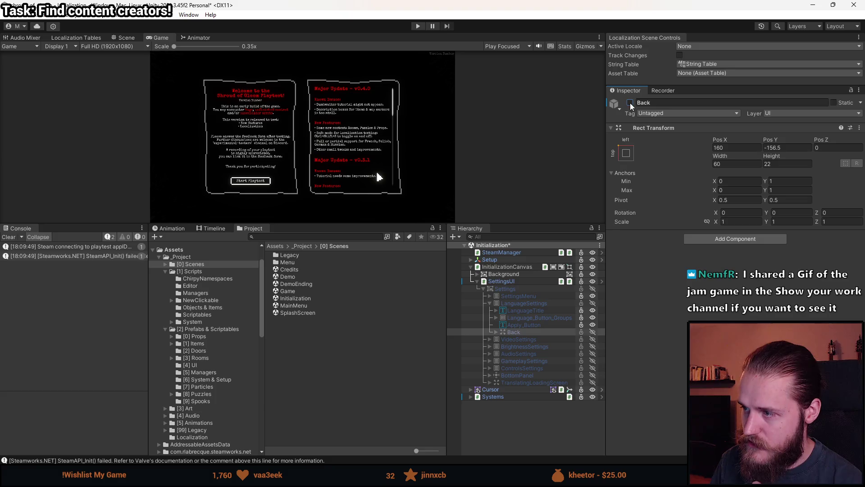
Step: Clear all PlayerPrefs and start a fresh play-test in an enlarged Game view
click(477, 282)
drag(334, 224, 331, 317)
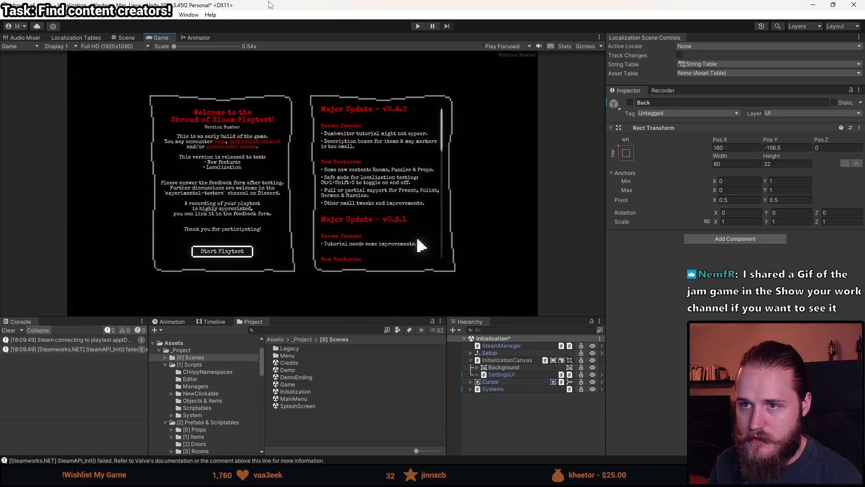
click(27, 15)
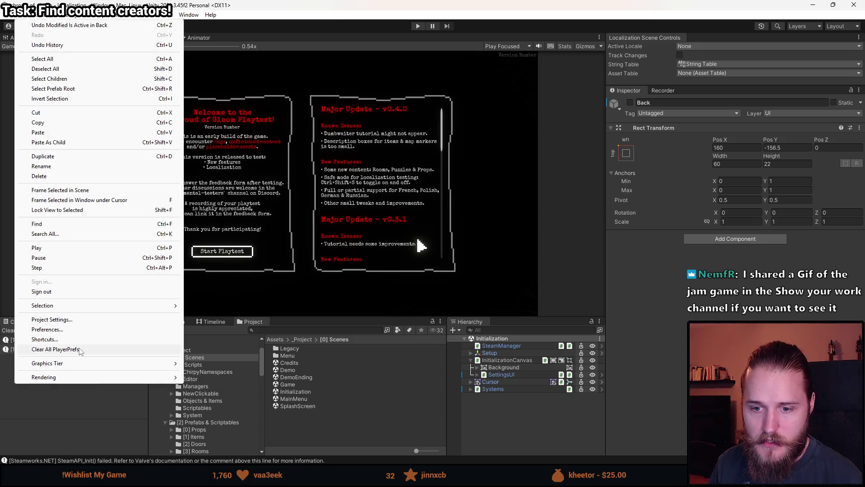
click(45, 348)
click(450, 254)
click(418, 26)
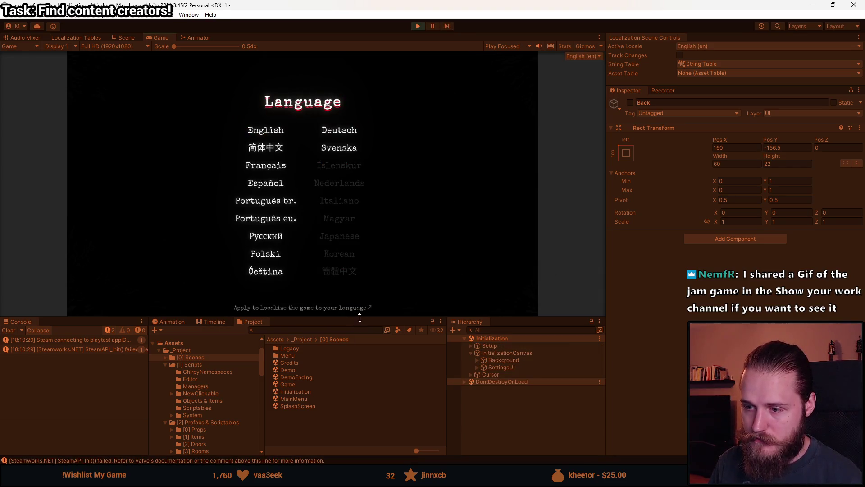
Step: Choose Português eu. as the game language, apply brightness and accept the confidentiality warning
drag(356, 318, 334, 411)
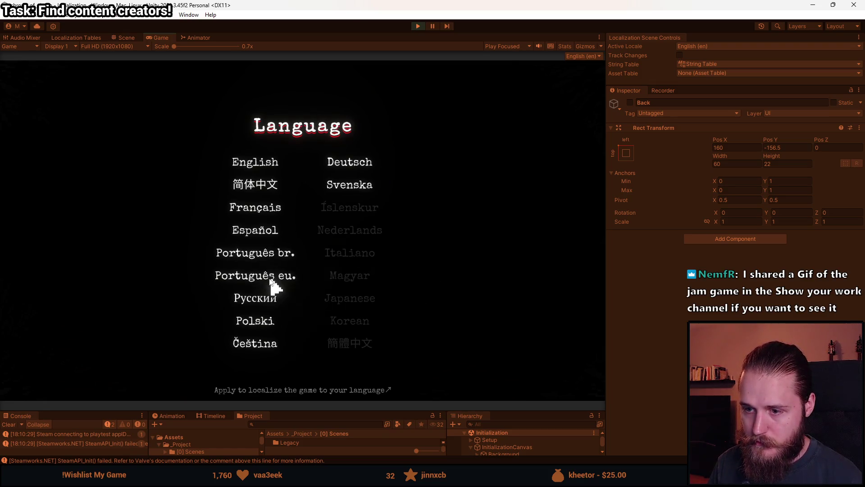
click(224, 277)
click(306, 343)
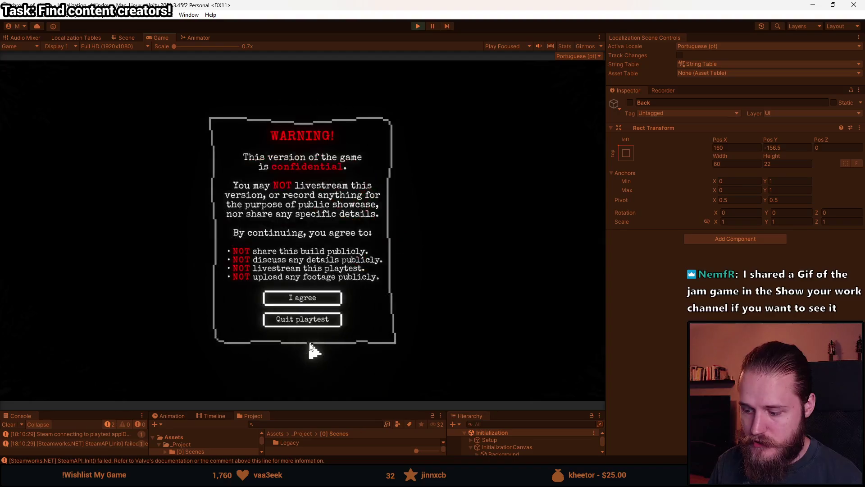
click(296, 302)
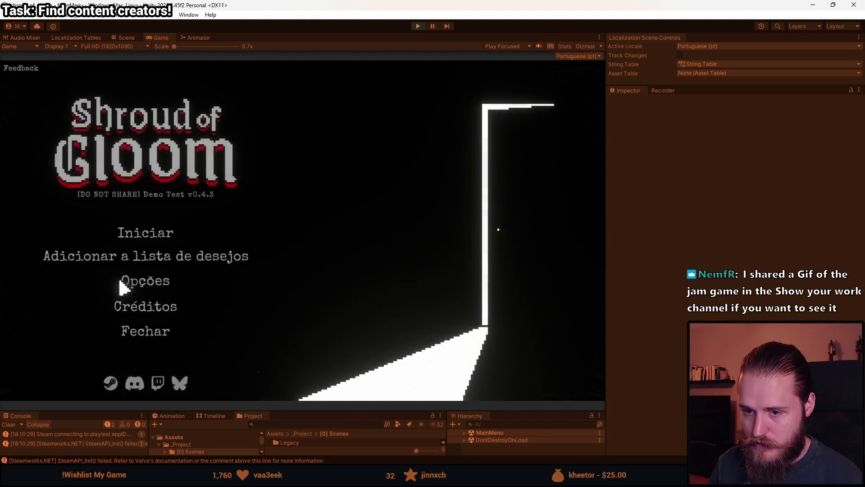
Step: Turn the Música volume down to zero in Opções > Áudio
click(145, 286)
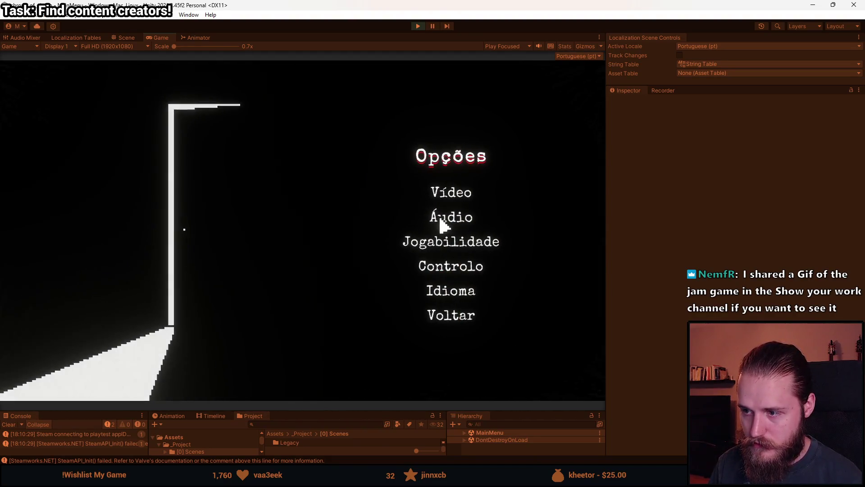
click(440, 217)
drag(441, 267, 423, 259)
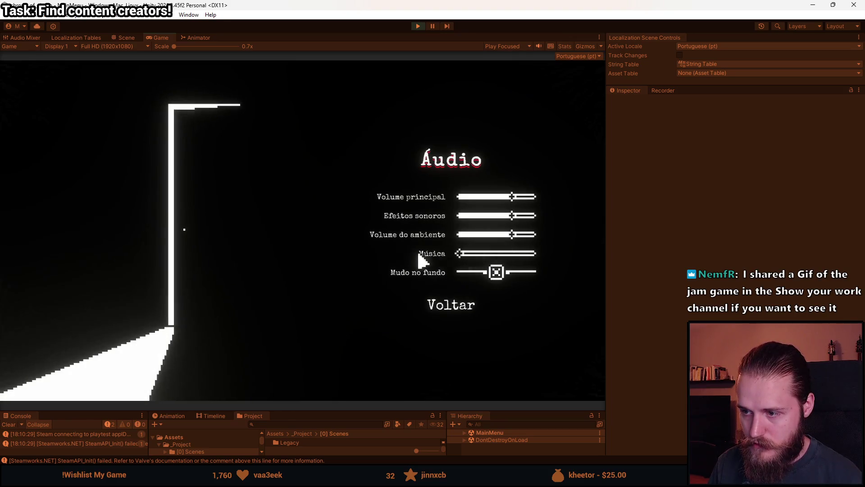
click(443, 307)
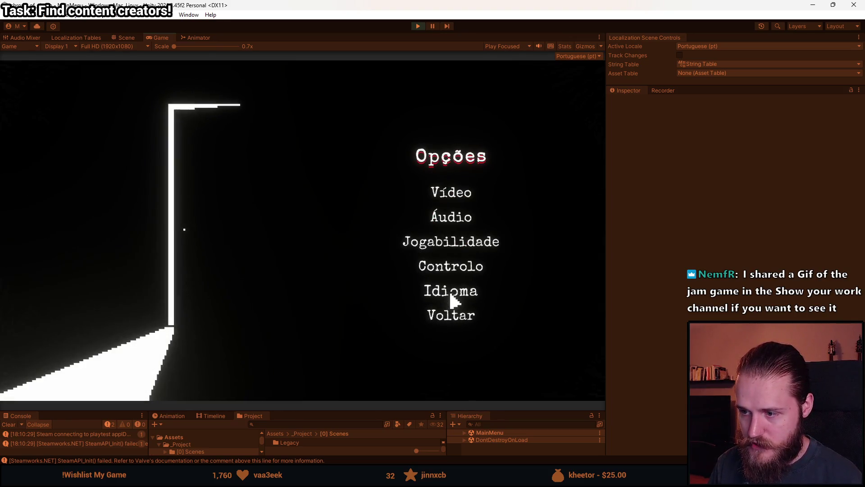
Step: Open and close the Idioma screen, return to the main menu and start the game
click(452, 298)
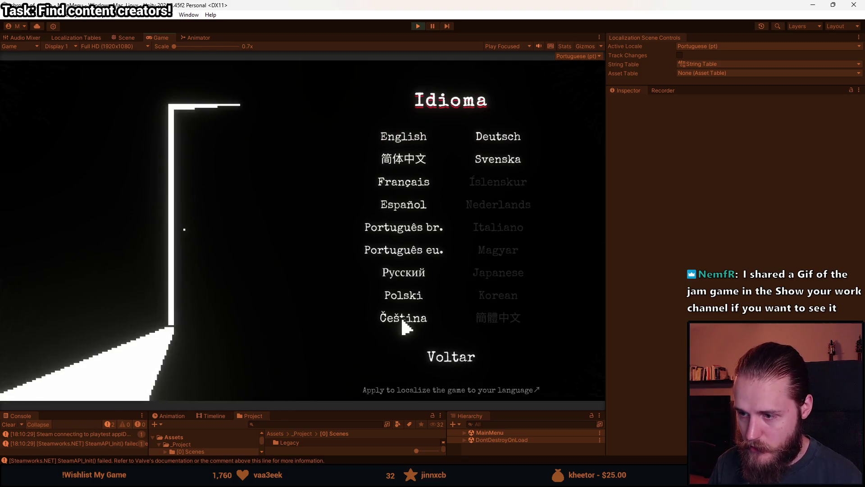
click(439, 360)
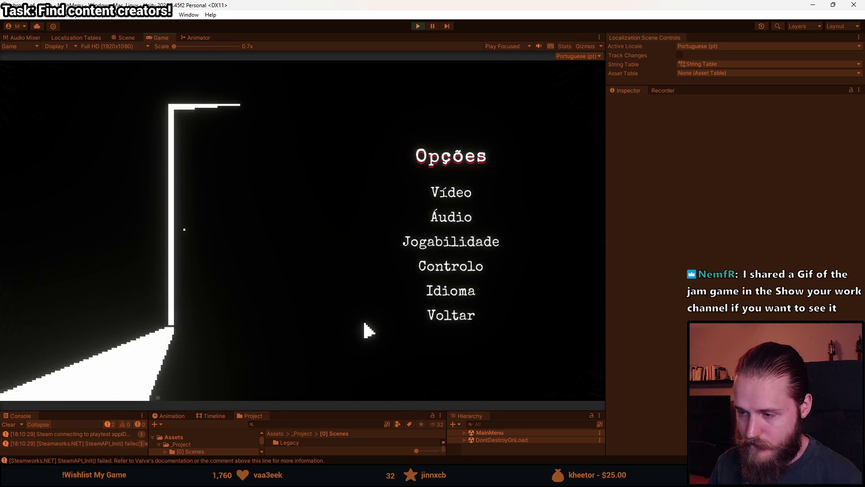
click(456, 319)
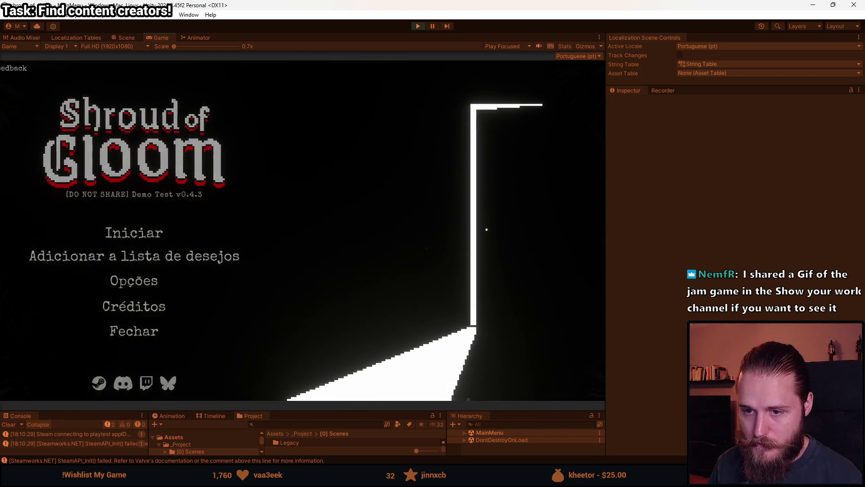
key(Return)
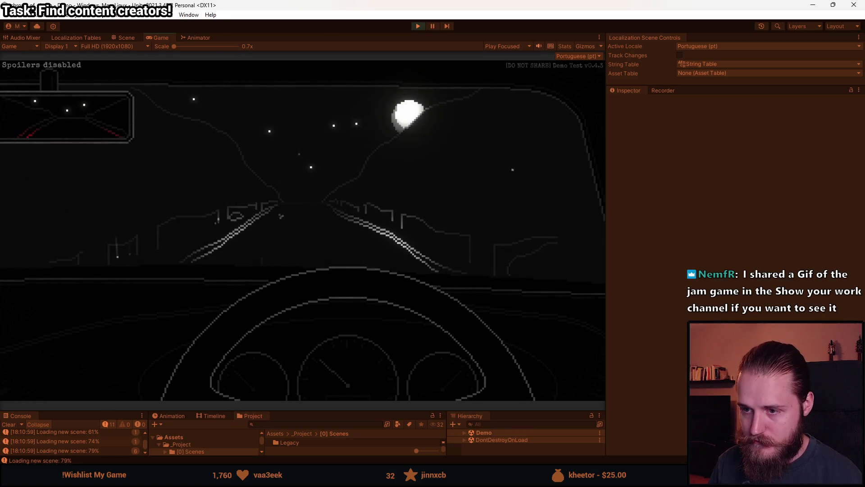
Step: From the pause menu, open Opções > Idioma, back out twice and quit to the main menu
key(Escape)
click(305, 243)
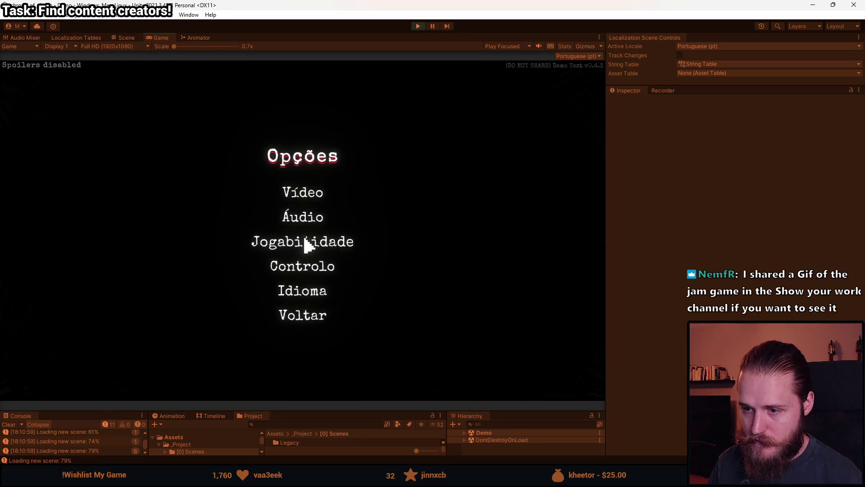
click(311, 293)
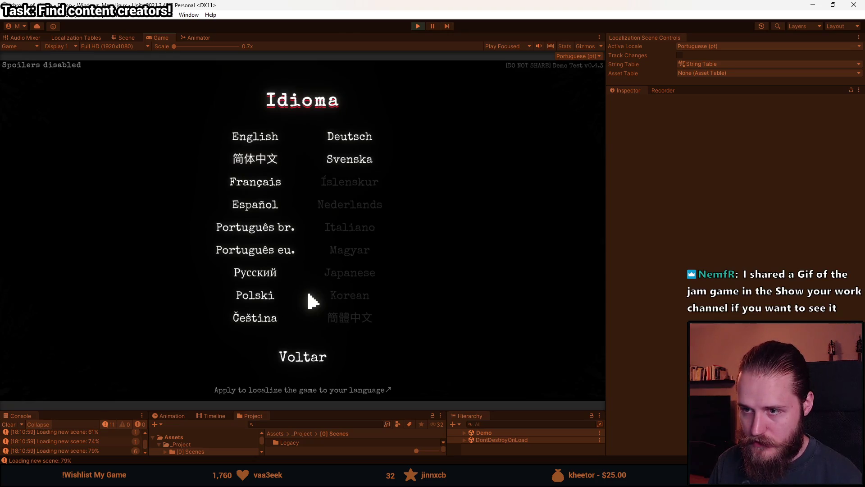
click(301, 358)
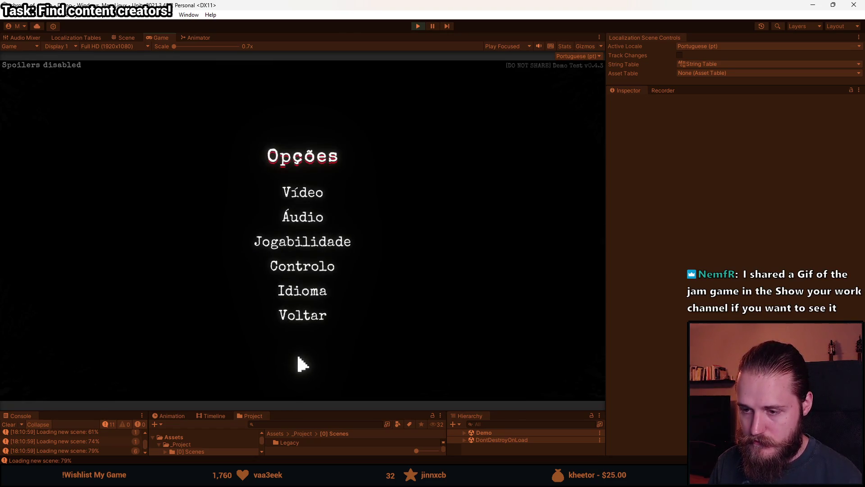
click(304, 315)
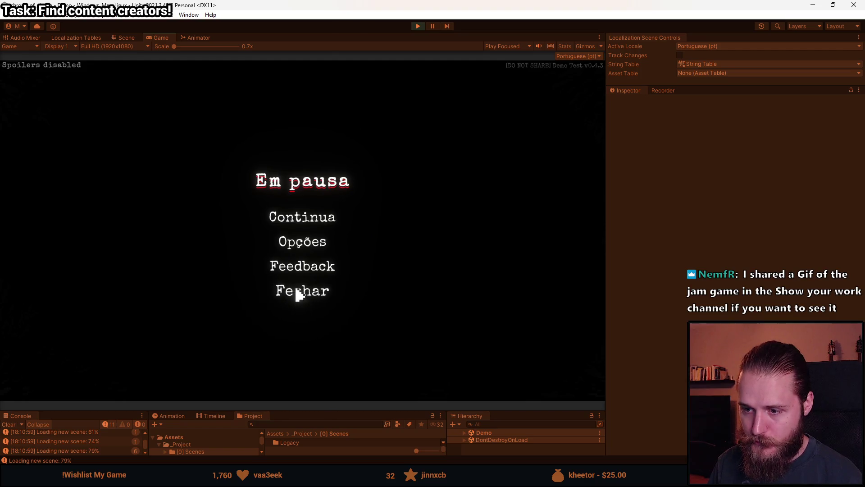
click(298, 293)
click(302, 265)
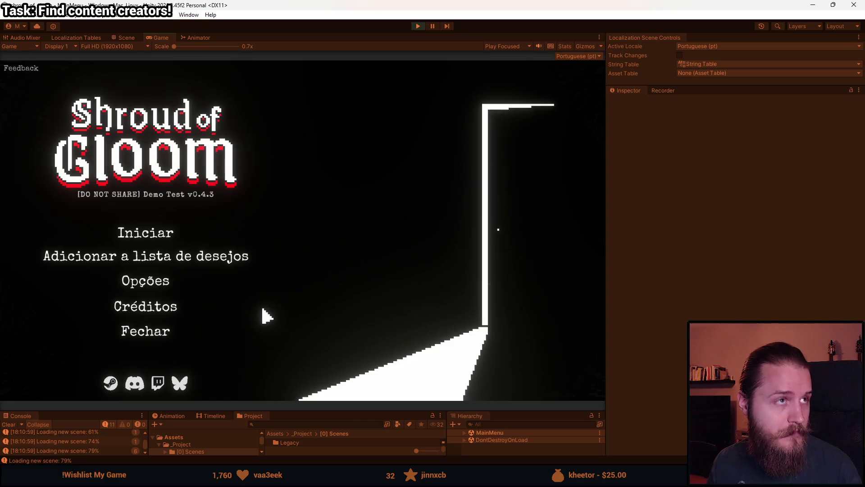
Step: Switch the game language to English, start a new game, pause, and stop the play-test
click(142, 283)
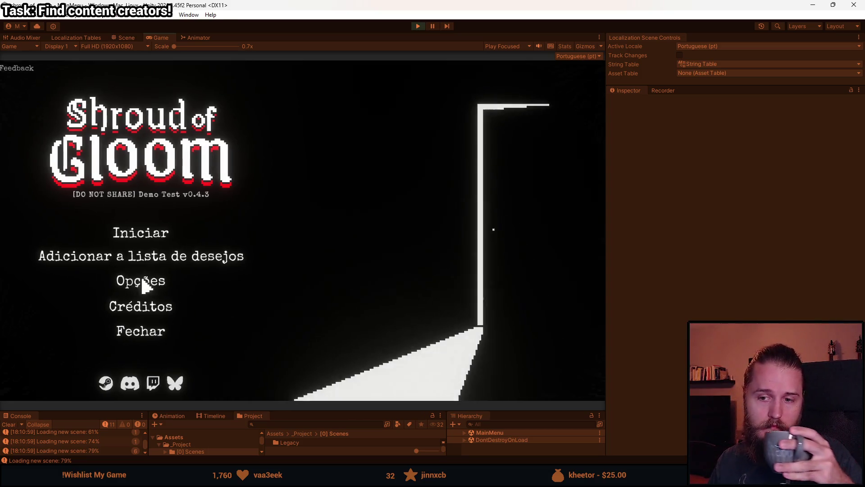
click(432, 294)
click(388, 137)
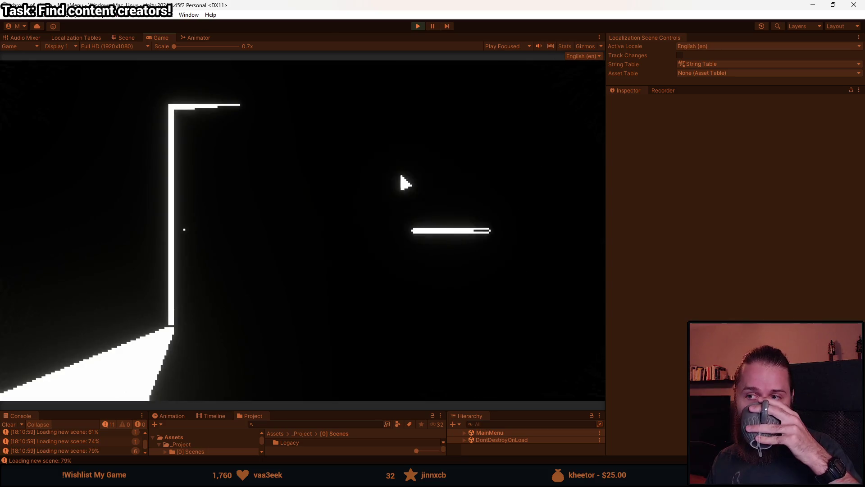
click(447, 320)
click(167, 240)
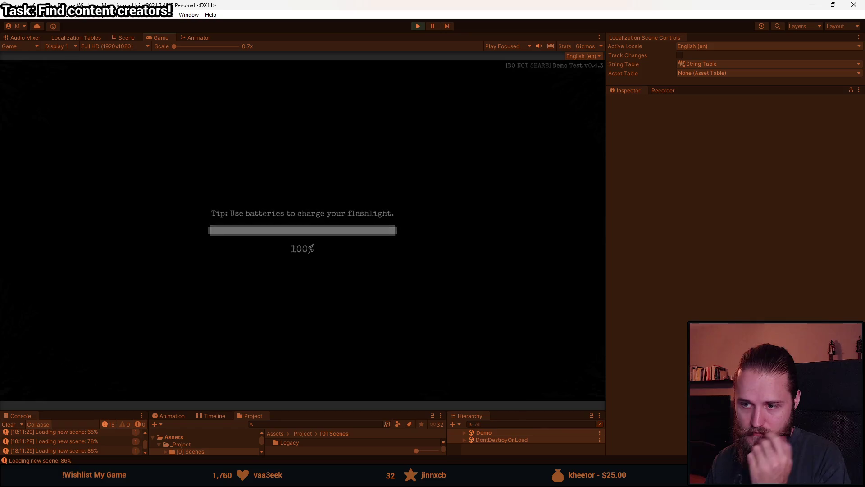
key(Escape)
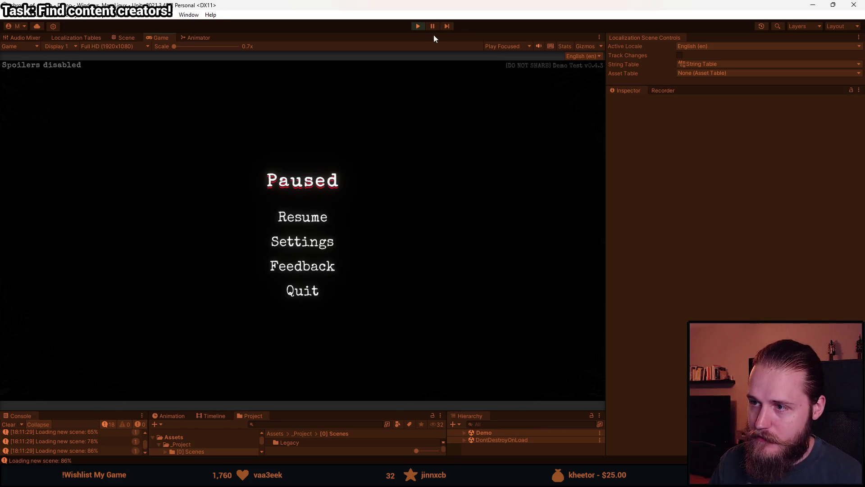
key(ctrl+p)
Step: Raise the Game view divider to enlarge the Console, Project and Hierarchy panels
click(8, 425)
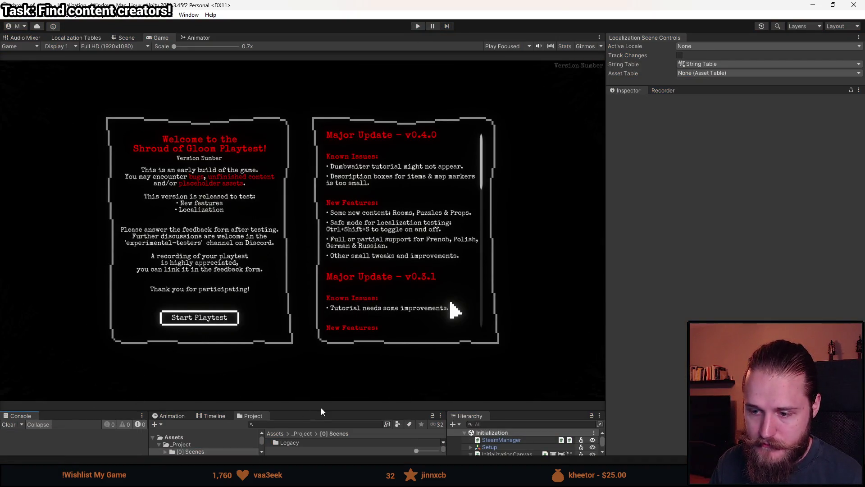
drag(321, 412, 321, 321)
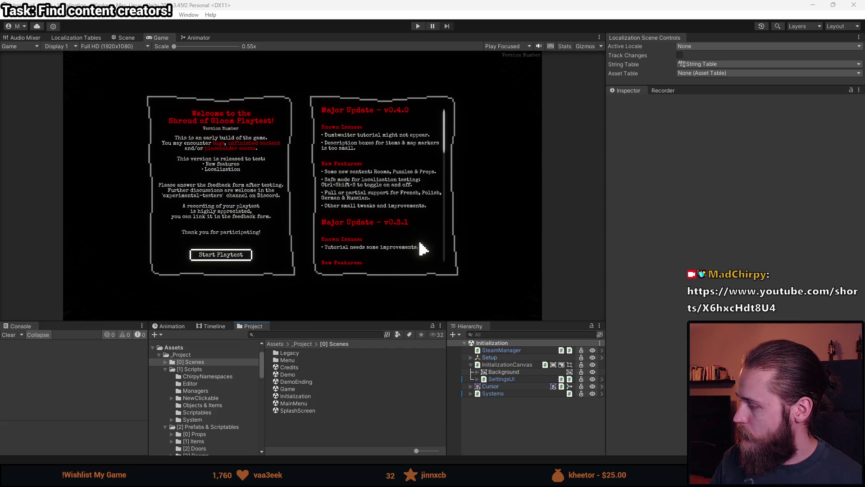
Step: In Notion, check off 'Back button in language menu' and move it above H-bug
key(alt+Tab)
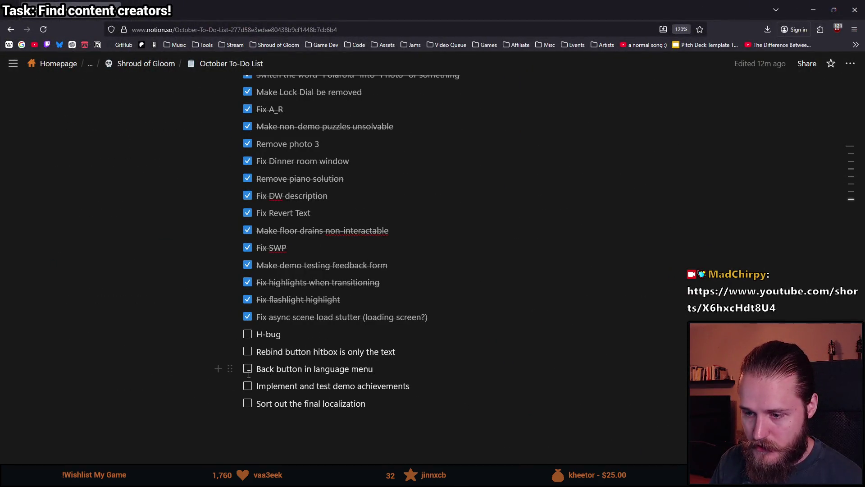
key(Escape)
key(ctrl+Return)
mouse_move(227, 369)
mouse_down()
mouse_move(246, 335)
mouse_move(237, 329)
mouse_up()
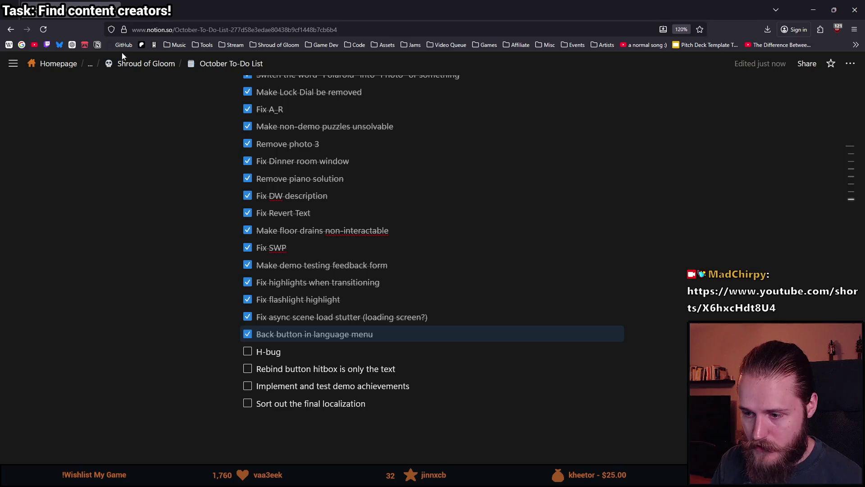
key(alt+Tab)
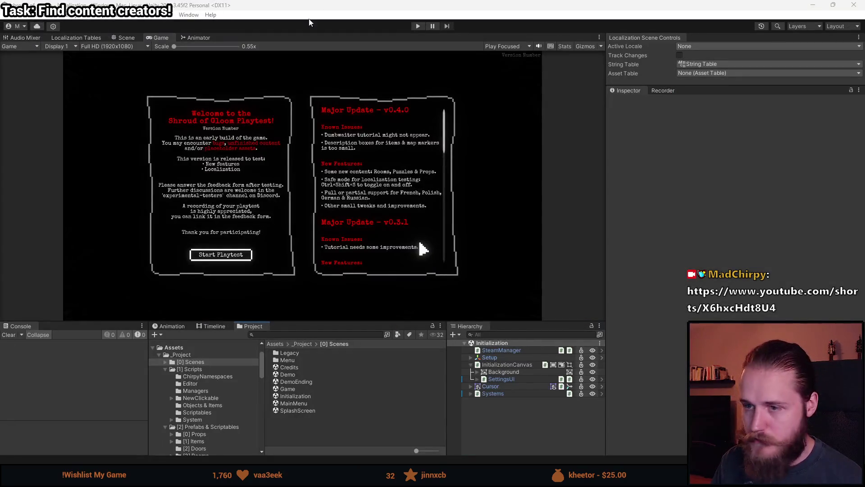
Step: Load the MainMenu scene, start Play mode, and enlarge the Game view
double_click(292, 403)
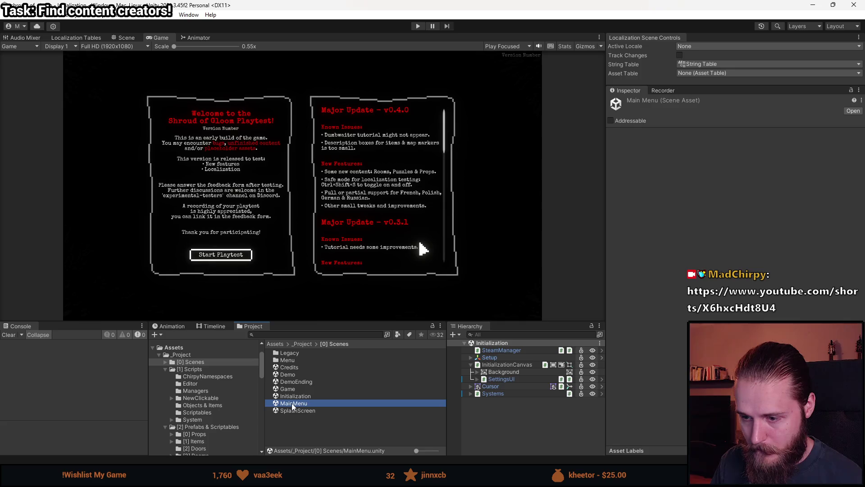
click(418, 26)
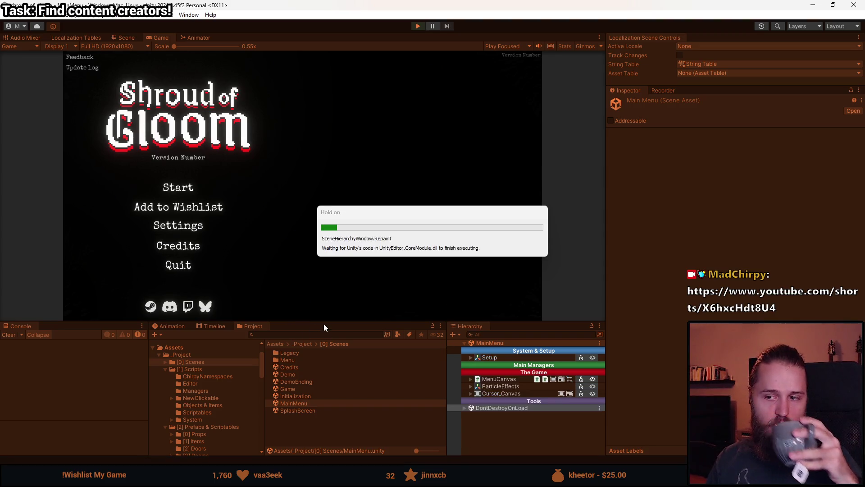
drag(337, 323, 334, 392)
Step: Go to the in-game Settings > Controls page and rebind Map to Space
click(158, 276)
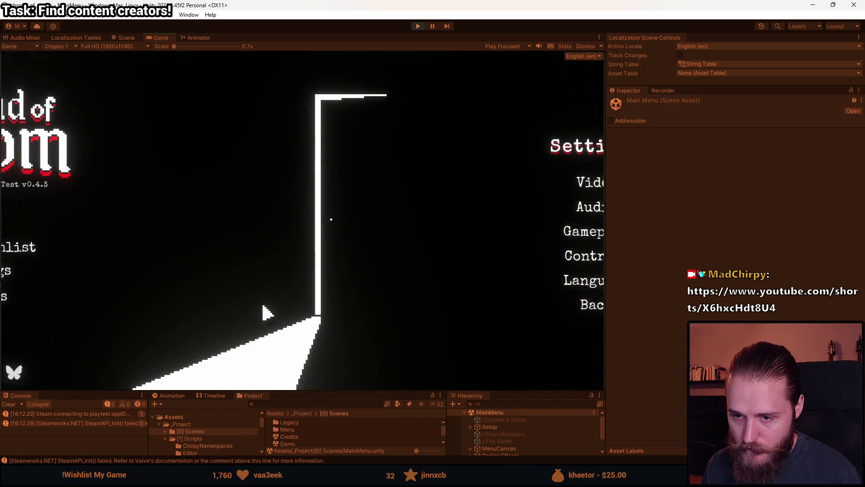
click(430, 255)
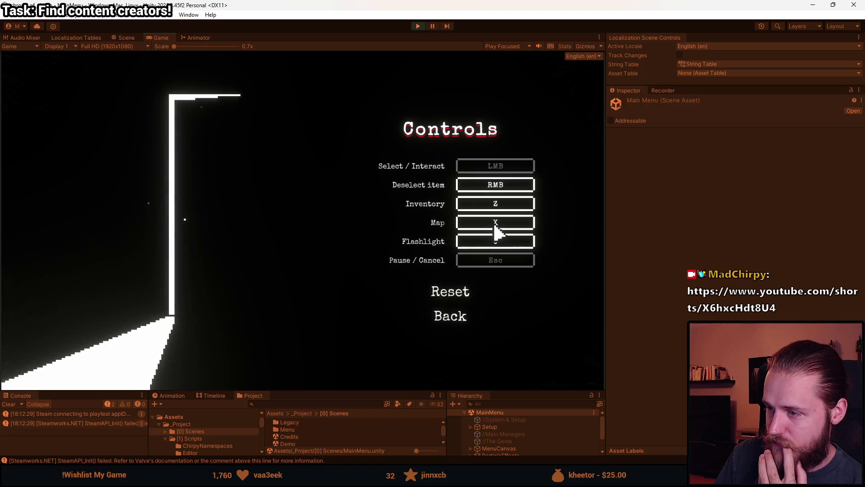
click(494, 226)
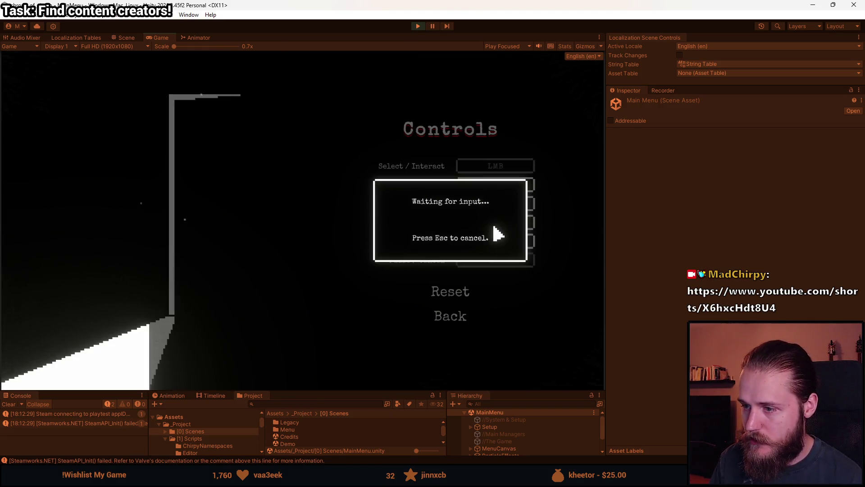
key(space)
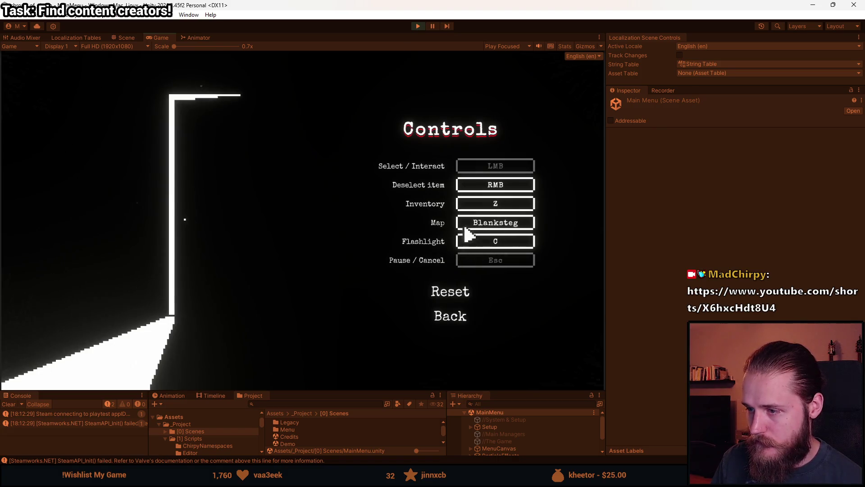
Step: Trigger the duplicate-key warning on Flashlight, cancel it, and reset Map back to X
click(496, 244)
key(space)
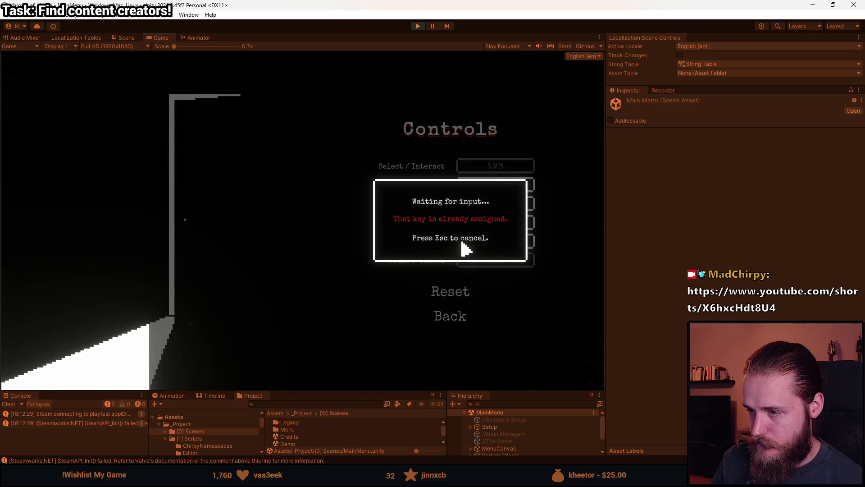
key(Escape)
right_click(498, 228)
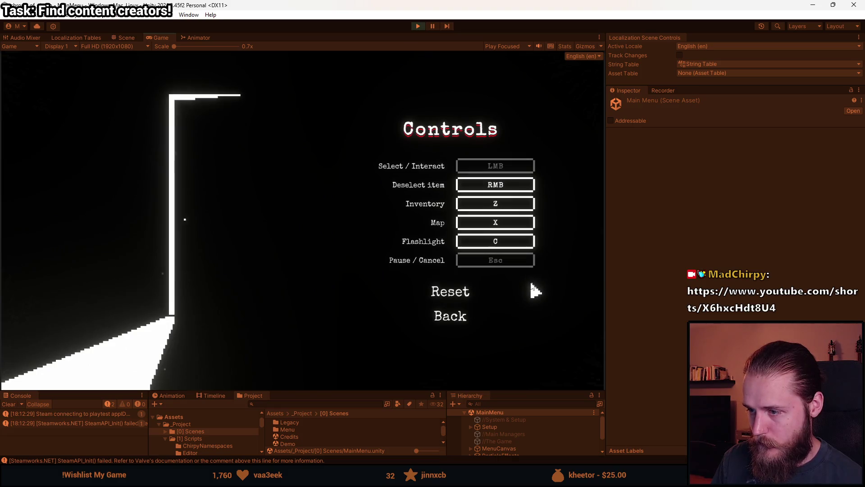
Step: Stop play mode, enlarge the Hierarchy, and expand MenuCanvas and Menu
click(418, 26)
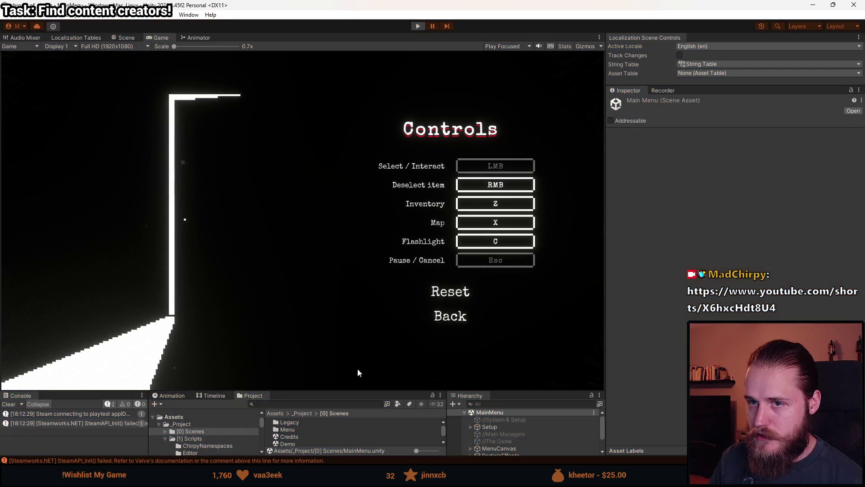
drag(357, 390, 239, 228)
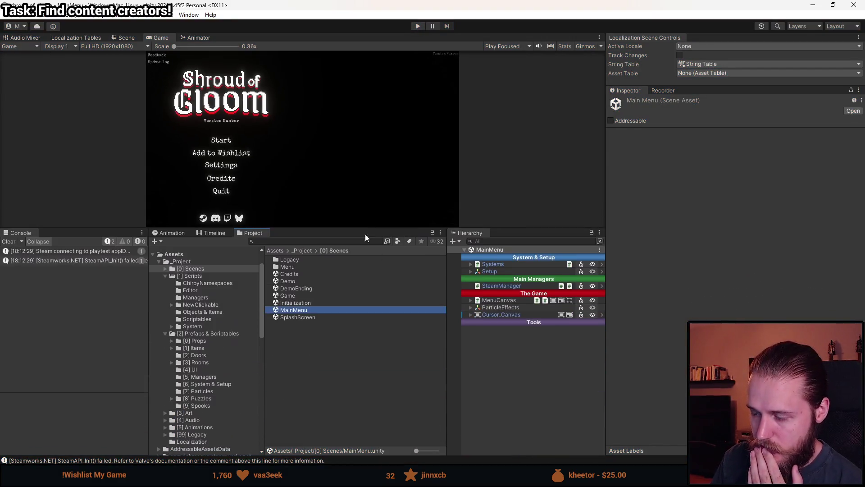
click(471, 300)
click(478, 314)
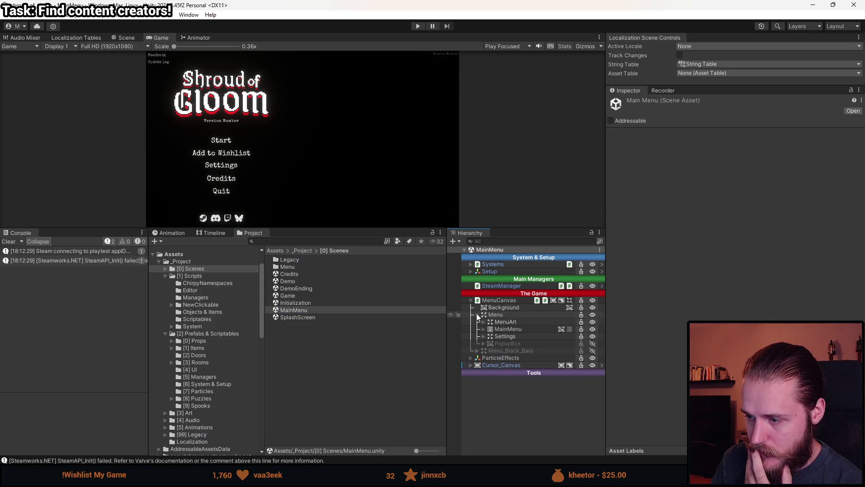
Step: Expand SettingsUI to reveal its Settings child and open the SettingsUI prefab in Prefab Mode
click(484, 336)
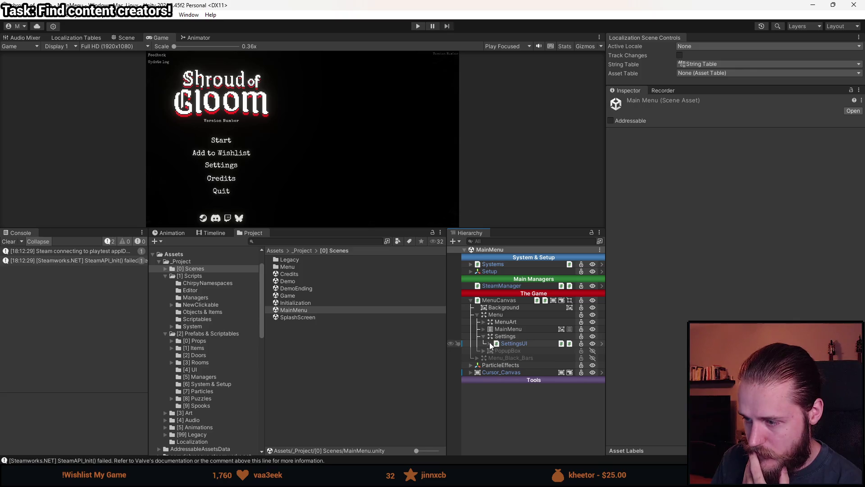
click(491, 344)
click(533, 346)
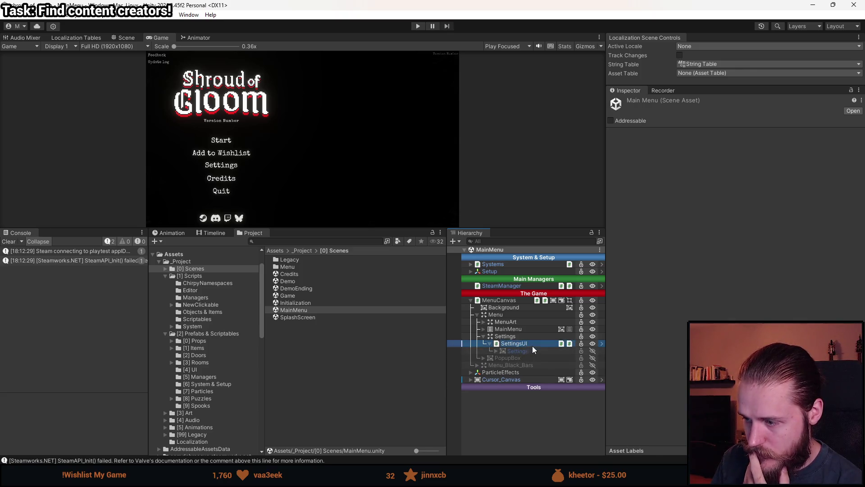
click(603, 343)
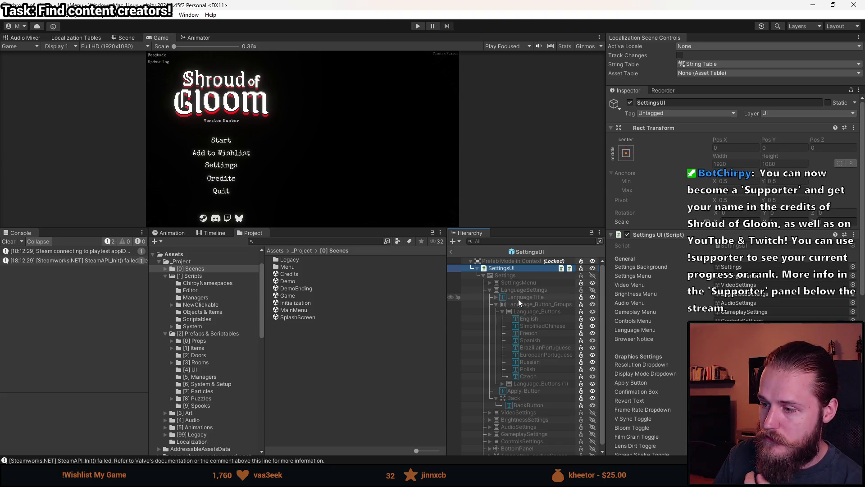
click(126, 38)
Step: Enable the Settings panel, collapse LanguageSettings, enable and expand ControlsSettings, and select Interact
click(514, 275)
key(alt+shift+a)
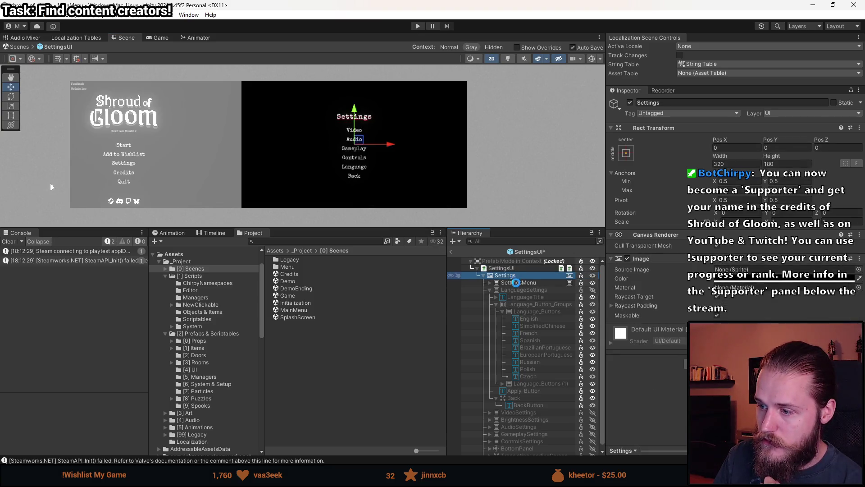
click(490, 290)
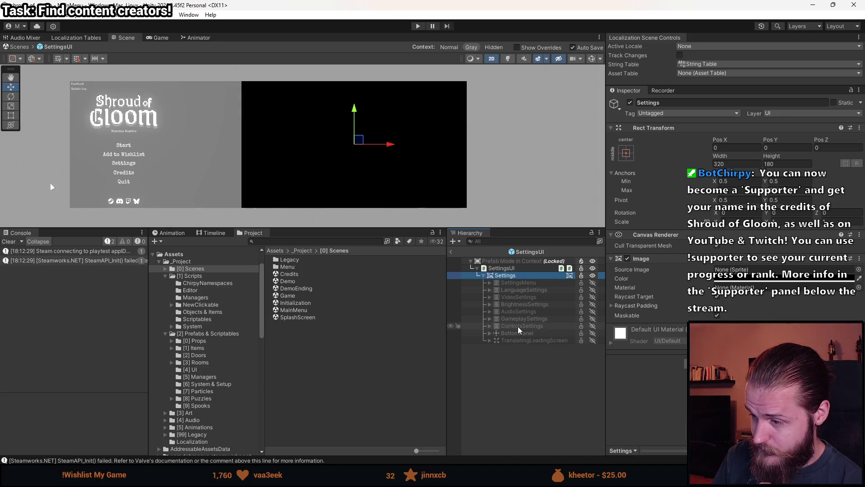
click(519, 327)
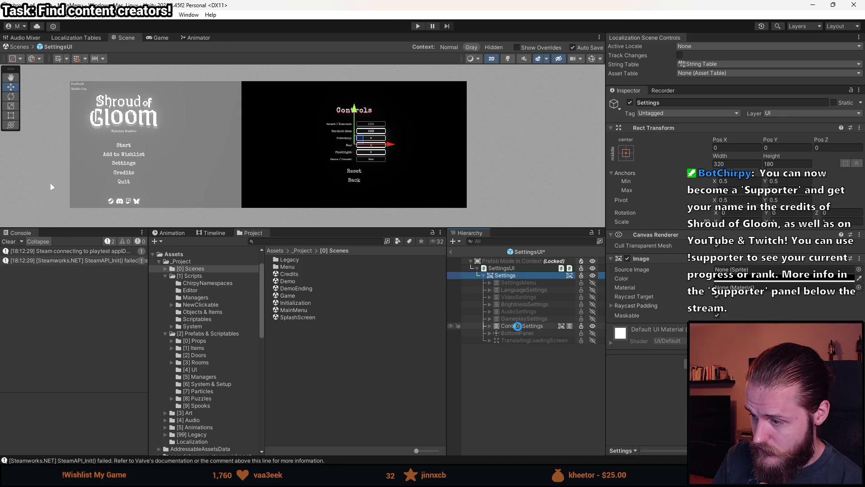
click(490, 326)
click(514, 348)
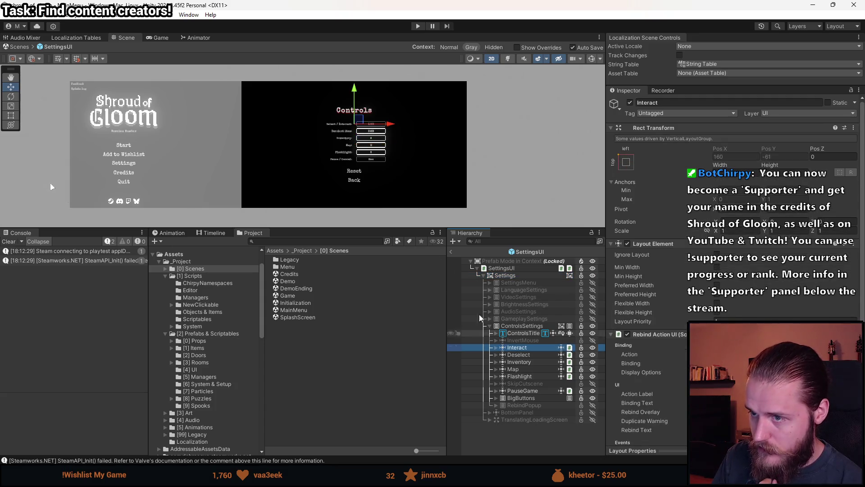
Step: Frame the Controls panel, expand Deselect, and inspect its Button and ButtonText children
key(f)
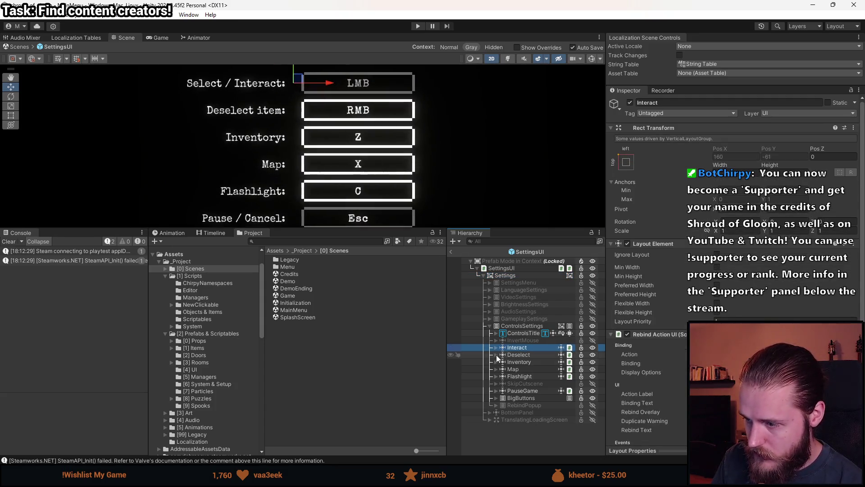
click(496, 355)
click(523, 371)
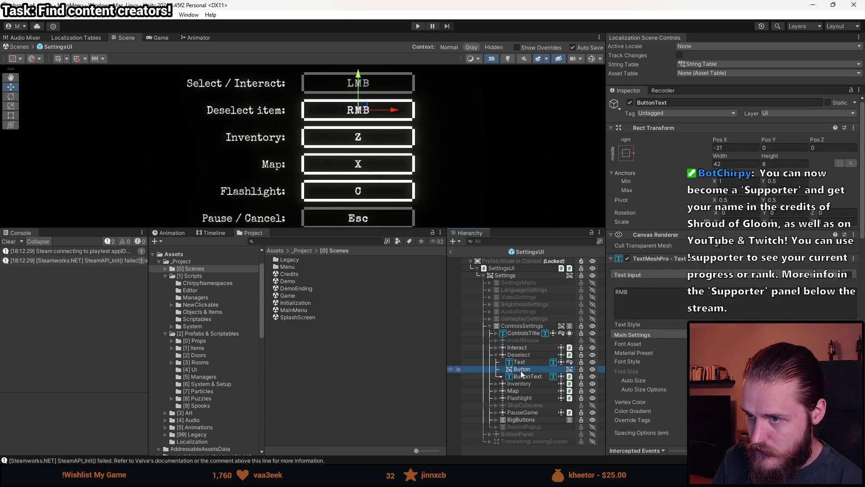
scroll(286, 90, up, 2)
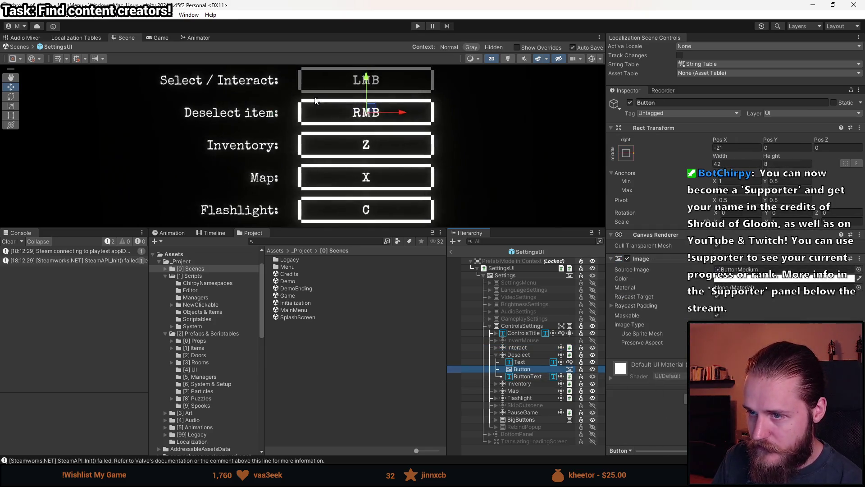
click(11, 115)
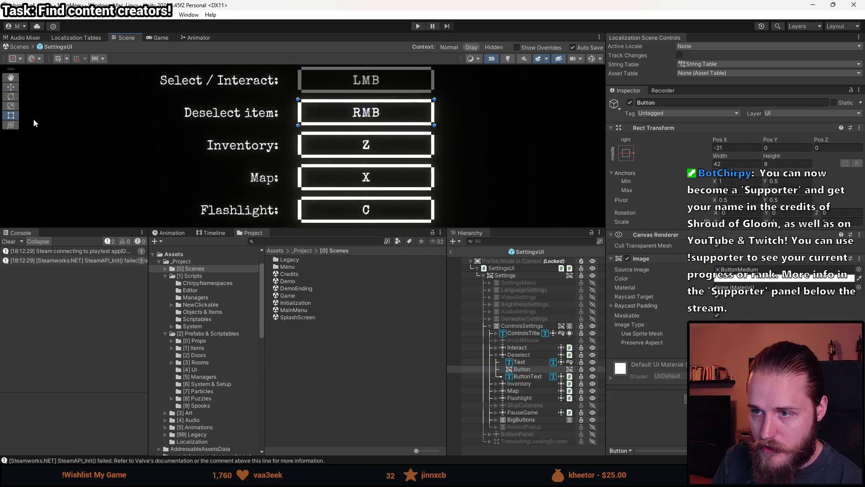
click(530, 376)
Step: Check Menu Button's On Click, follow its Deselect reference, then reselect Deselect's Button
scroll(659, 338, down, 3)
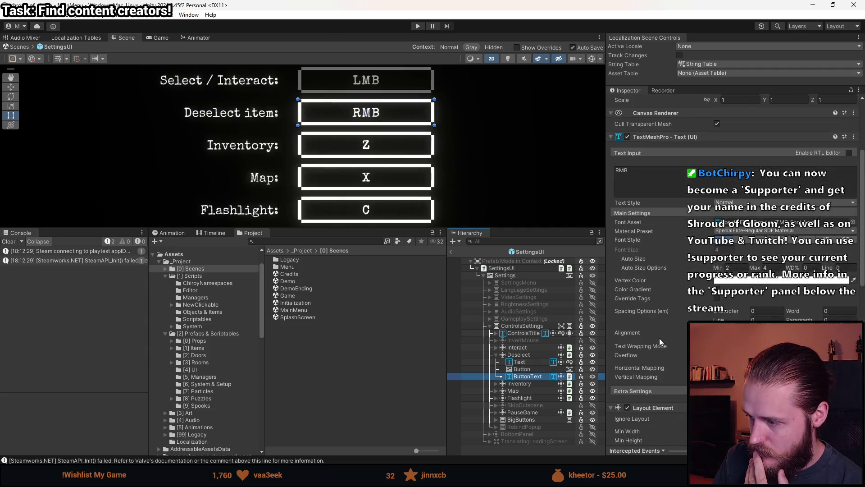
scroll(659, 338, down, 5)
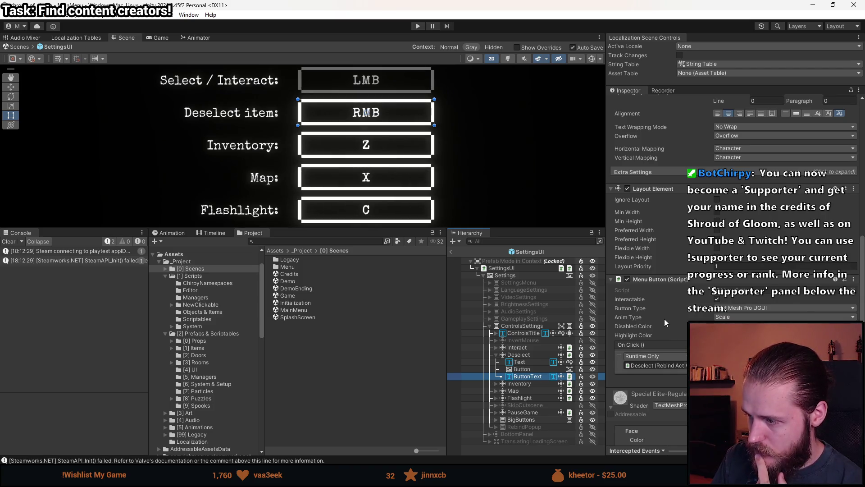
scroll(664, 319, down, 3)
scroll(667, 323, down, 3)
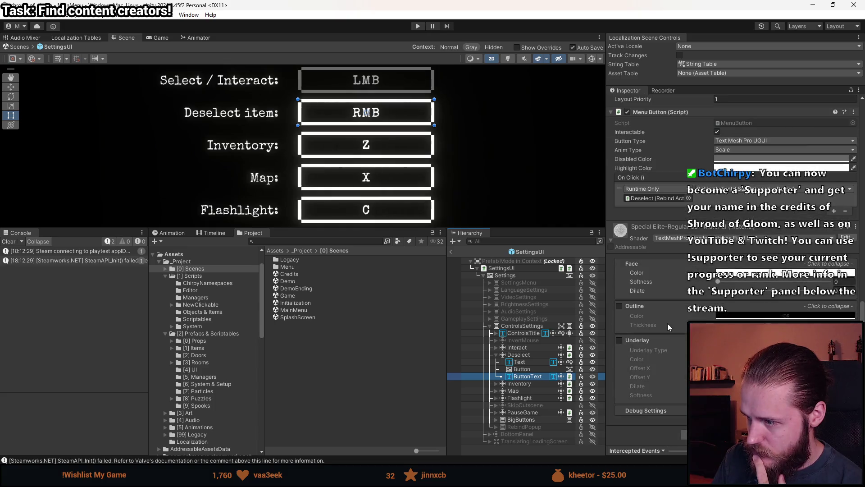
scroll(667, 324, up, 3)
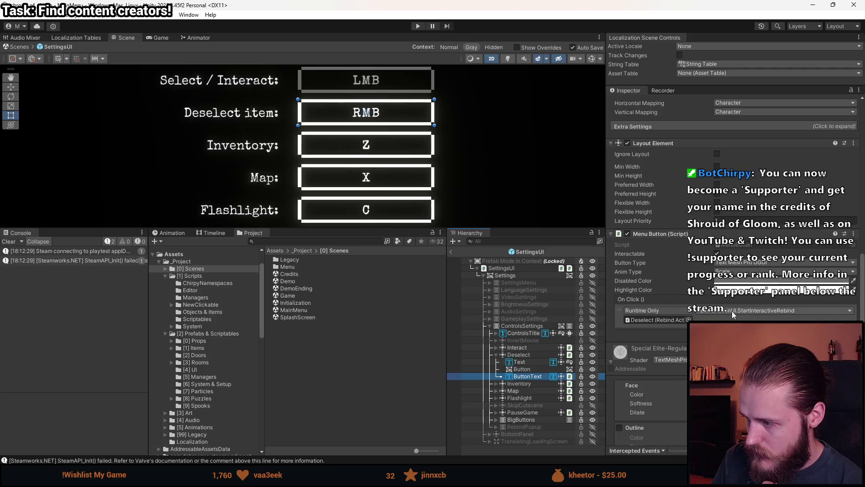
click(672, 321)
click(528, 355)
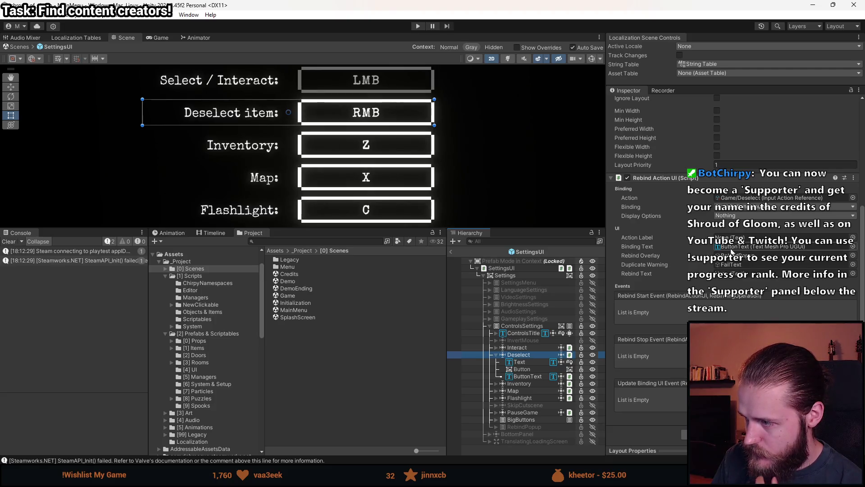
click(527, 378)
Step: Inspect ButtonText's TextMeshPro extra settings and its Button Type choices
click(530, 369)
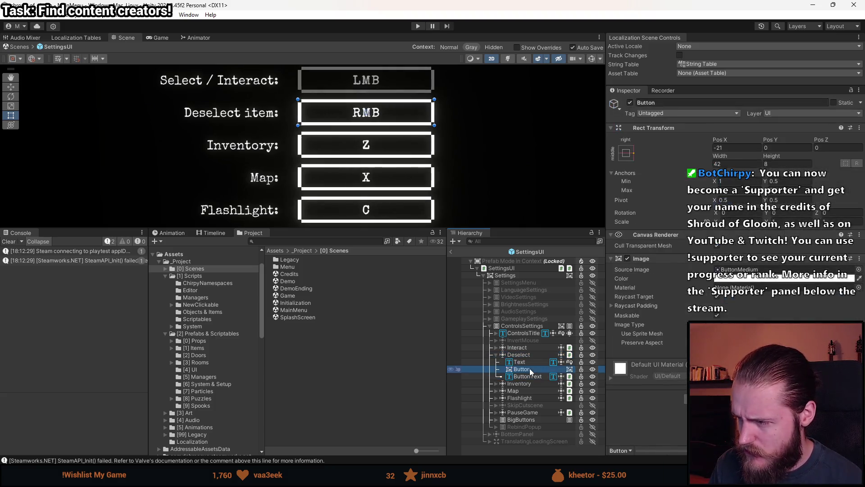
click(541, 376)
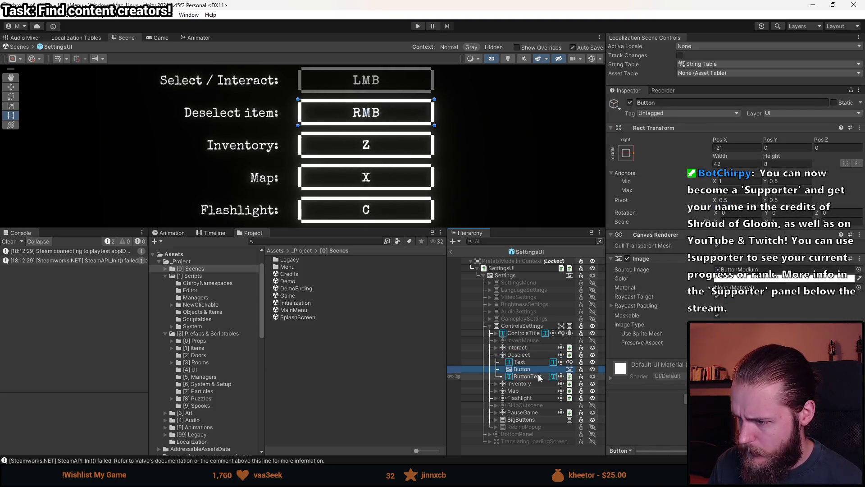
scroll(669, 369, down, 10)
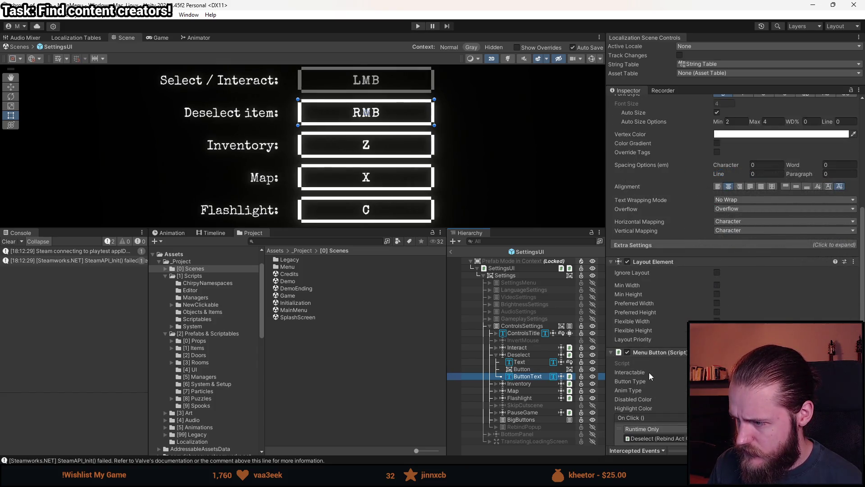
scroll(649, 372, up, 3)
click(653, 293)
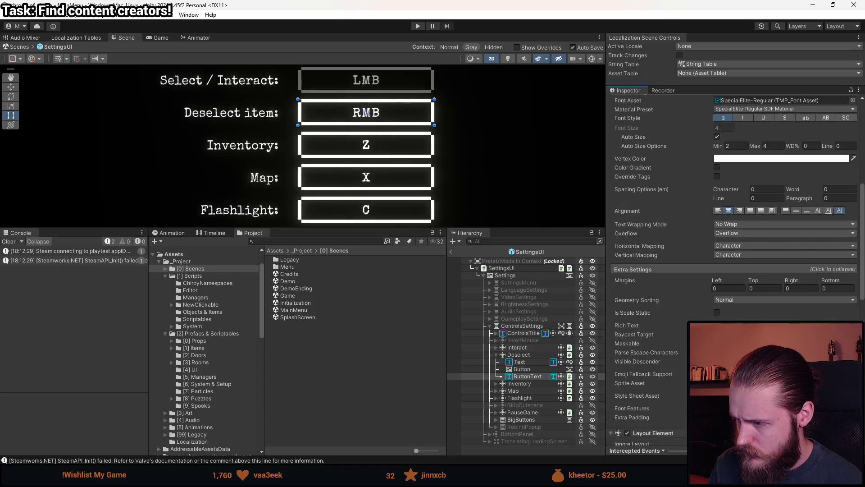
scroll(663, 337, down, 2)
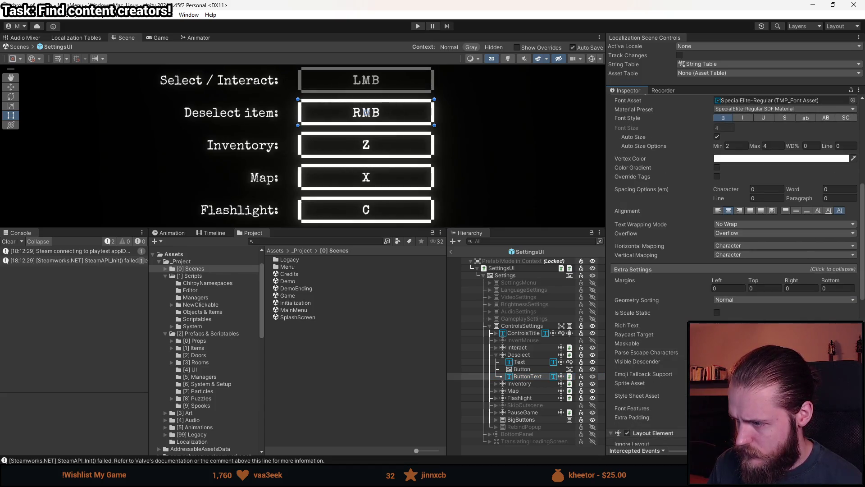
scroll(677, 367, down, 10)
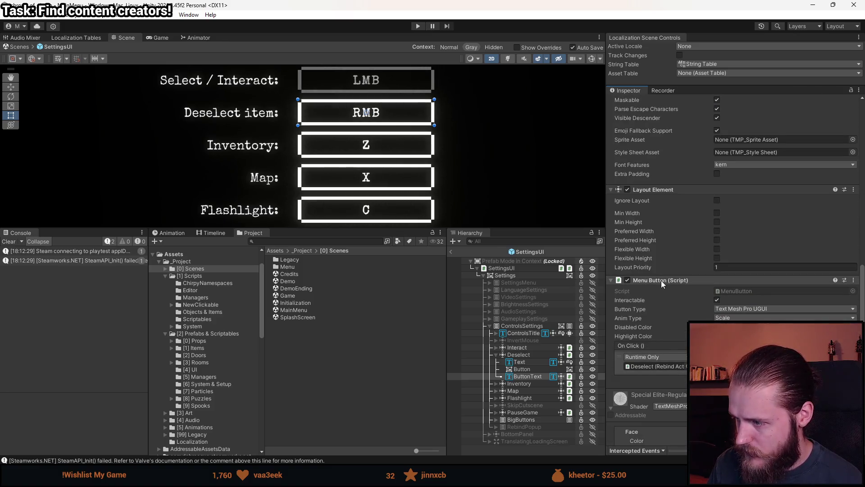
click(751, 310)
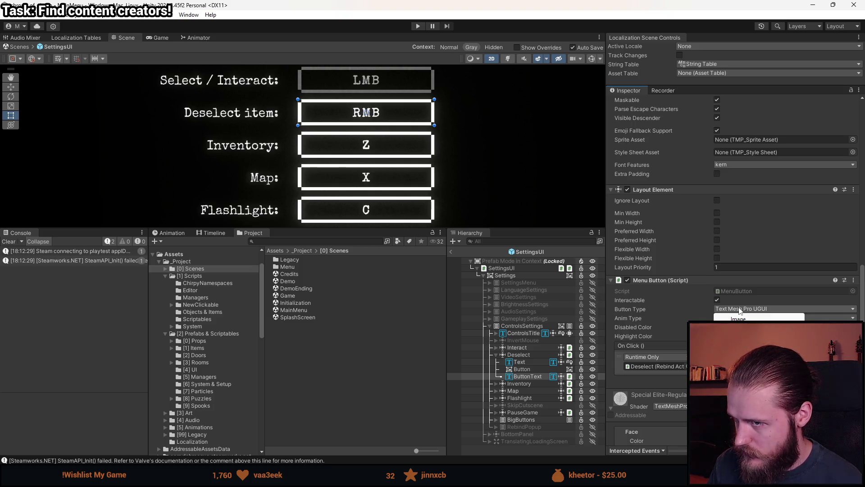
Step: Move the Menu Button component from ButtonText onto Button, verify it, then select Deselect
click(740, 291)
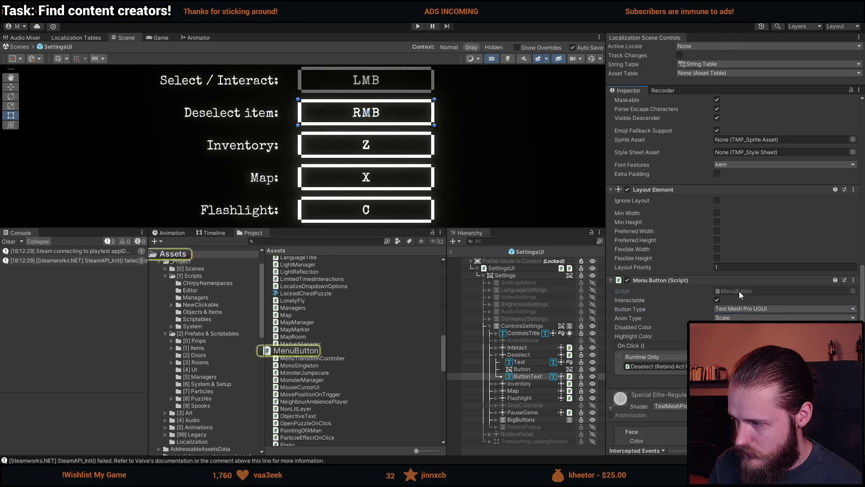
click(523, 375)
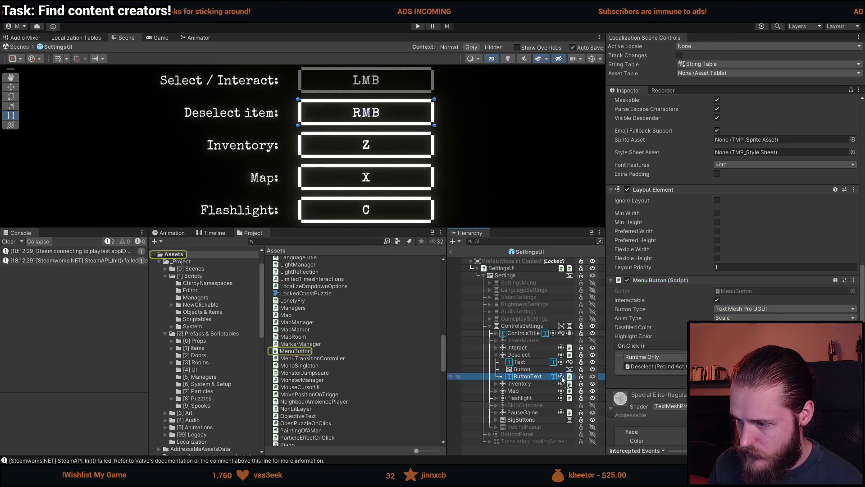
key(ctrl+z)
click(525, 375)
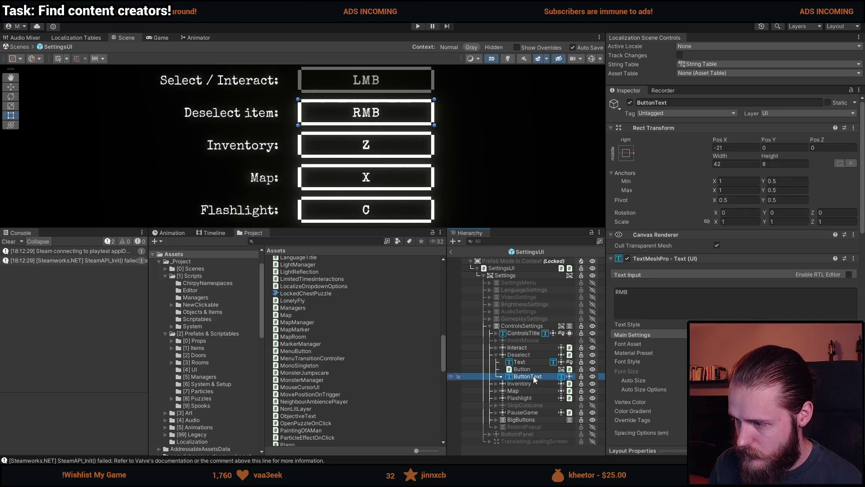
scroll(631, 359, down, 10)
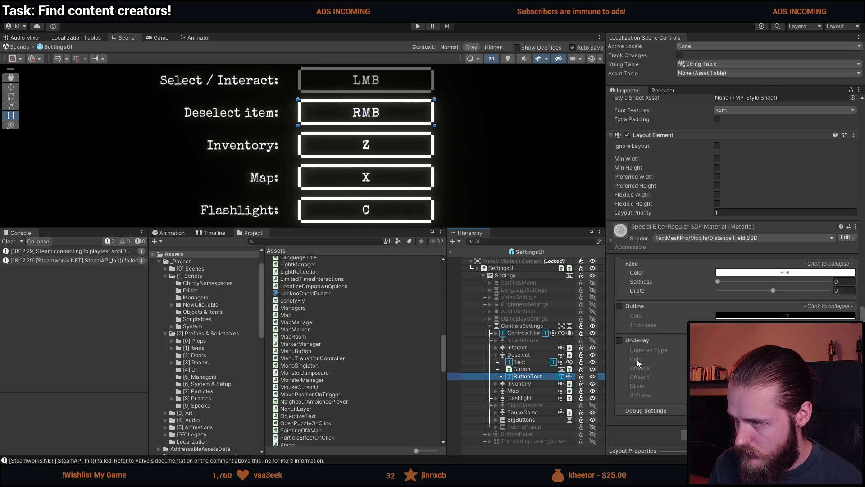
click(529, 370)
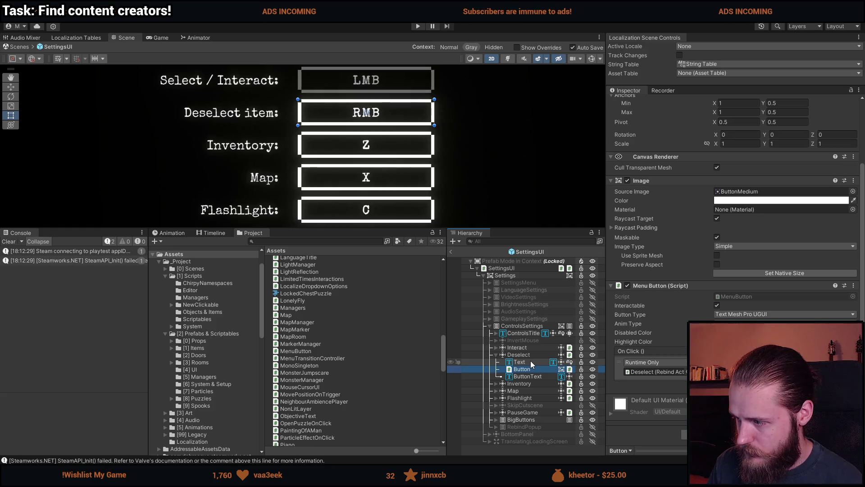
click(531, 362)
key(Up)
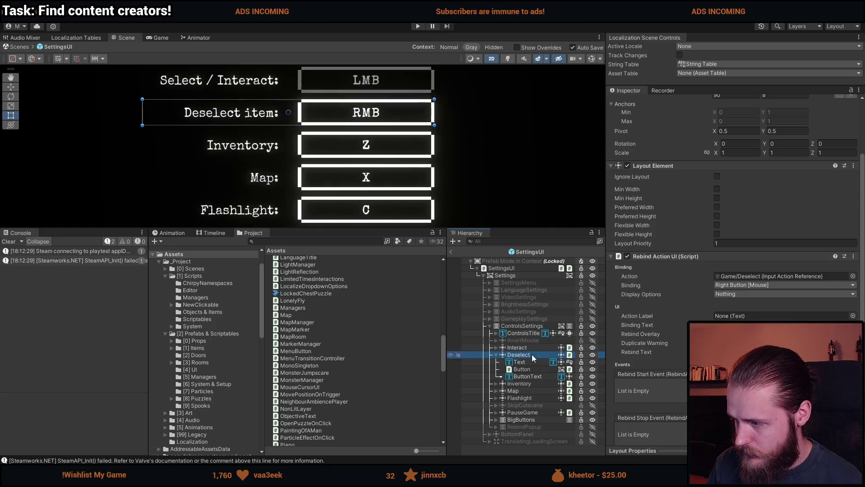